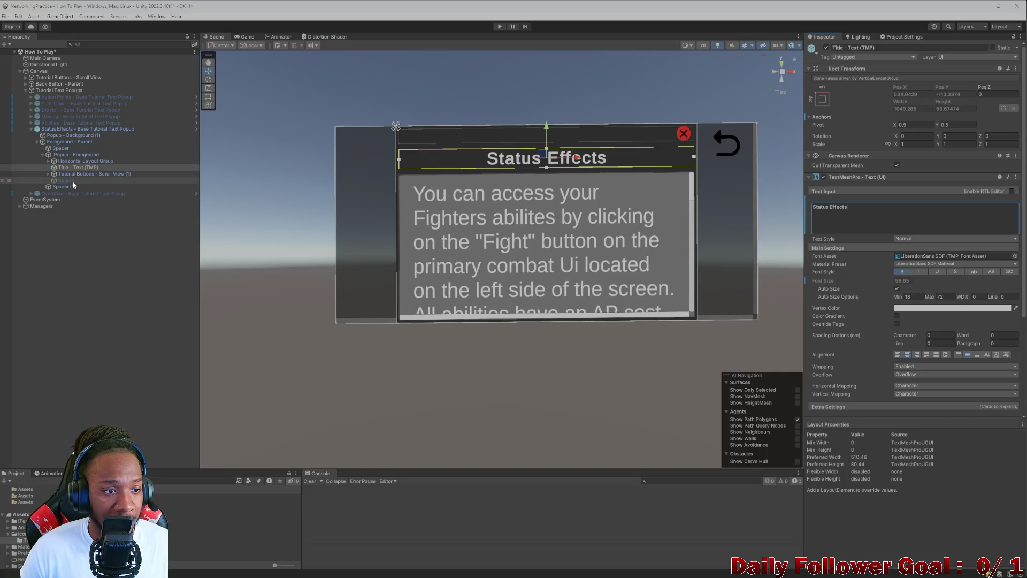
Step: Hide the Status Effects popup and show the Overdrive popup in the scene
click(31, 129)
click(77, 129)
click(826, 48)
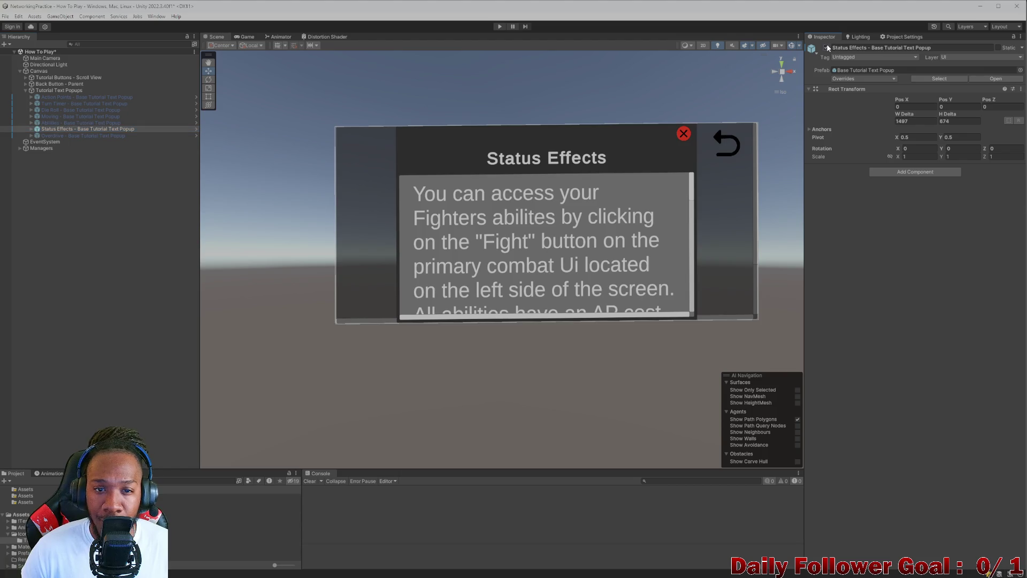
click(85, 136)
click(824, 48)
click(826, 48)
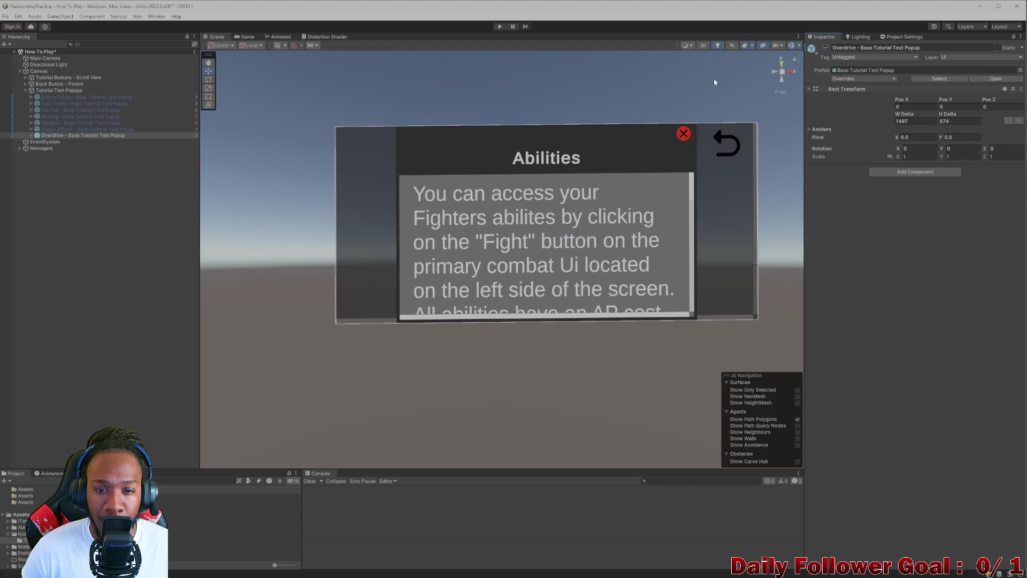
Step: Change the Overdrive popup's Title text from 'Abilities' to 'Overdrive'
click(31, 135)
click(70, 143)
click(69, 148)
click(37, 149)
click(65, 161)
click(43, 161)
click(78, 174)
double_click(920, 204)
key(BackSpace)
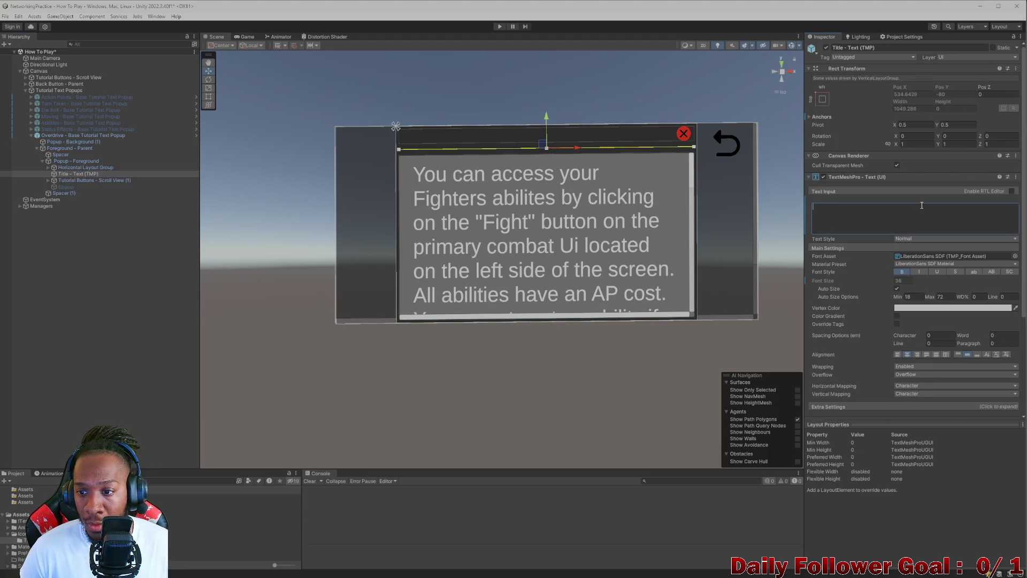
text(Ove)
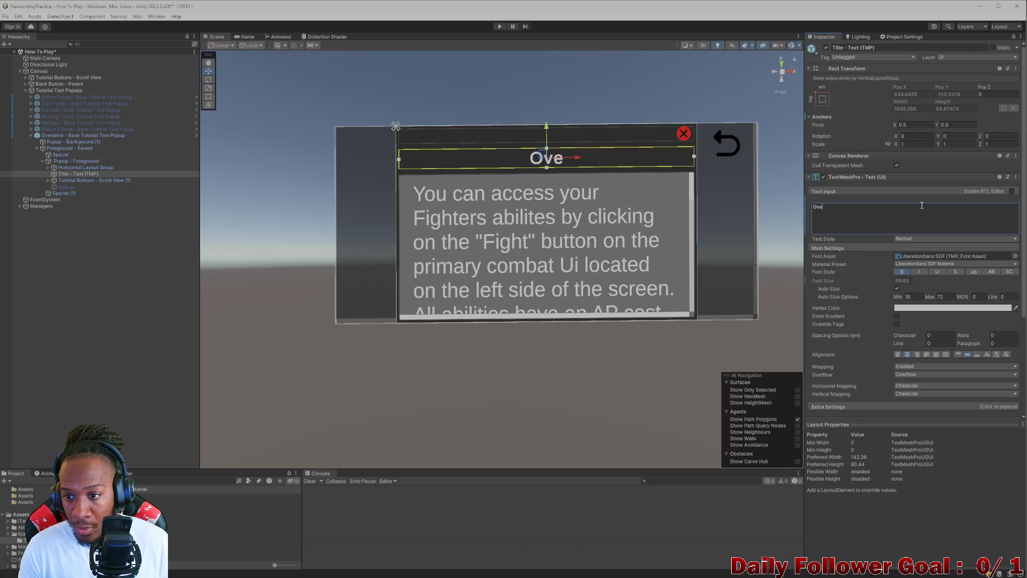
text(rdrtiv)
key(BackSpace)
key(BackSpace)
key(BackSpace)
text(ive)
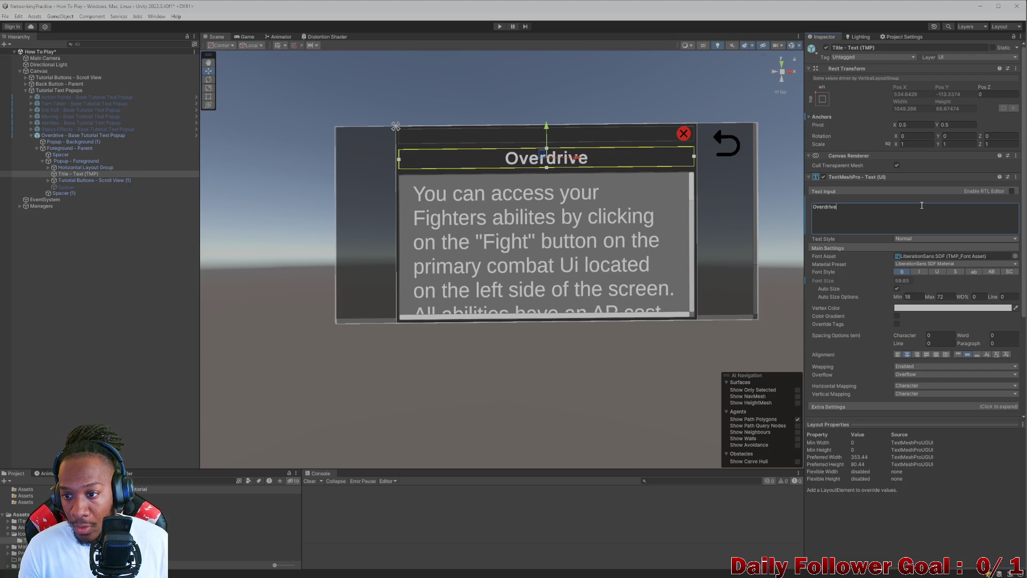
Step: Collapse the Overdrive popup's hierarchy and hide the popup again
click(156, 271)
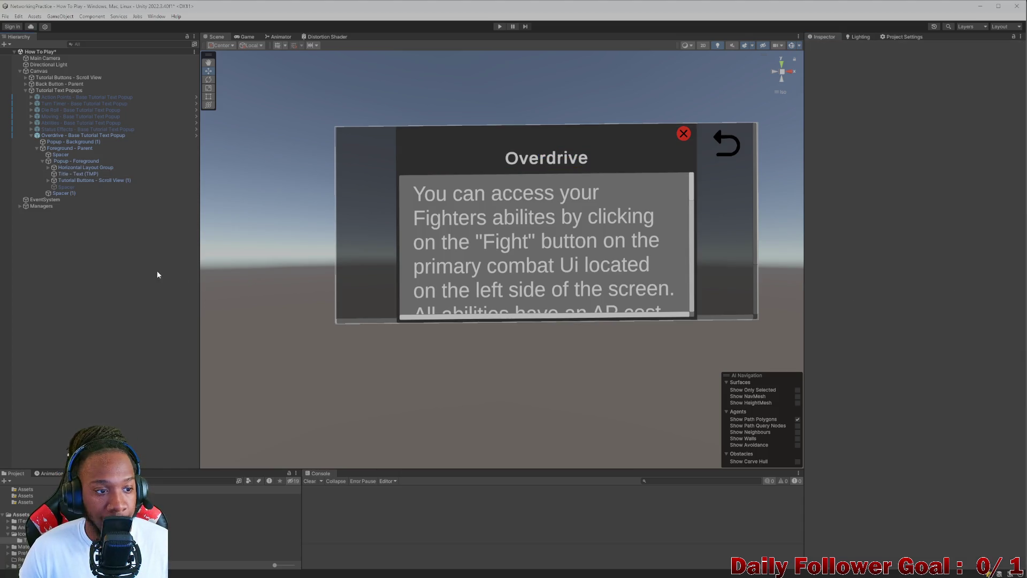
click(43, 160)
click(31, 136)
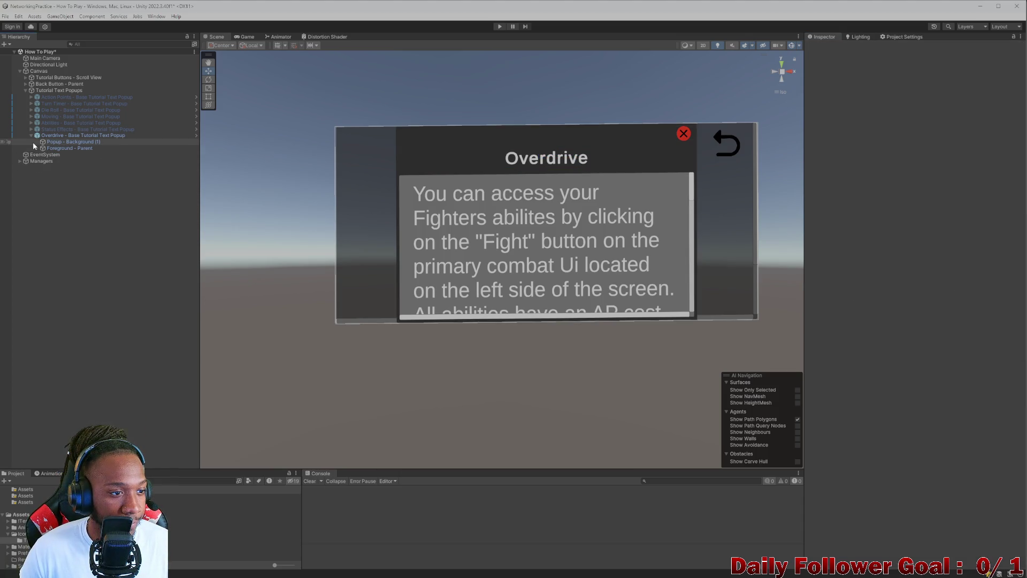
click(91, 135)
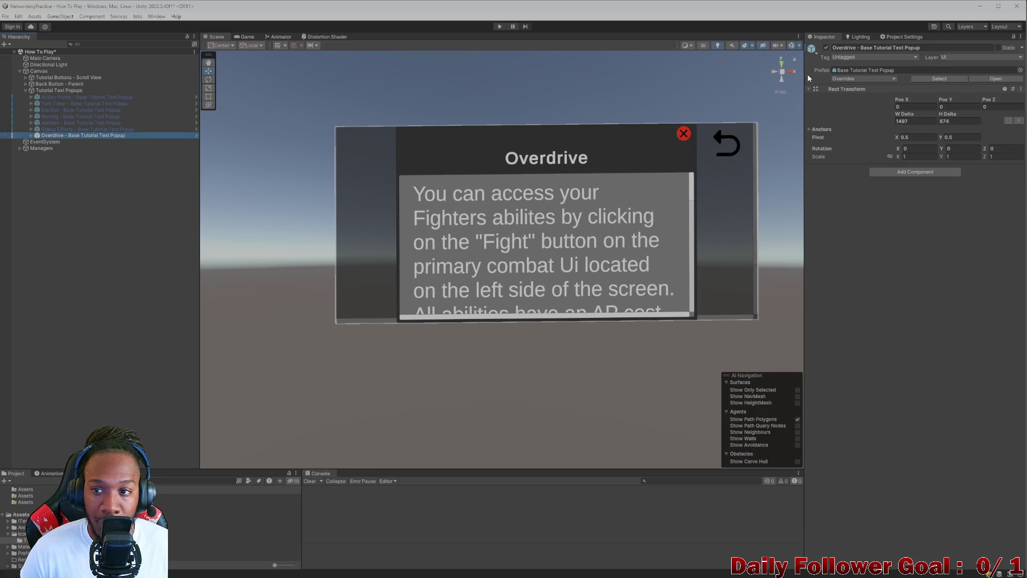
click(826, 47)
click(68, 188)
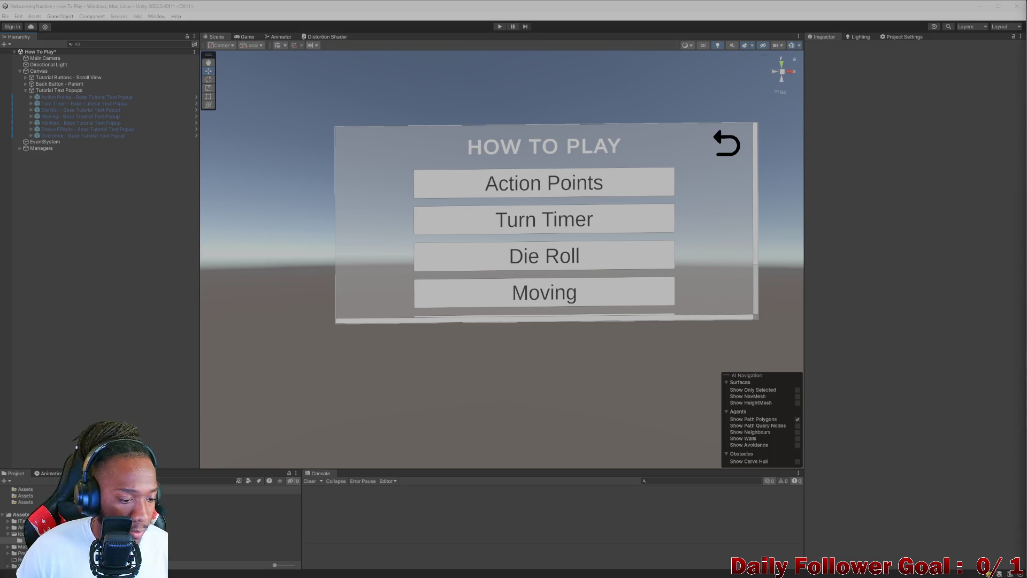
Step: Open a File Explorer window from the Windows taskbar
mouse_move(374, 576)
click(585, 568)
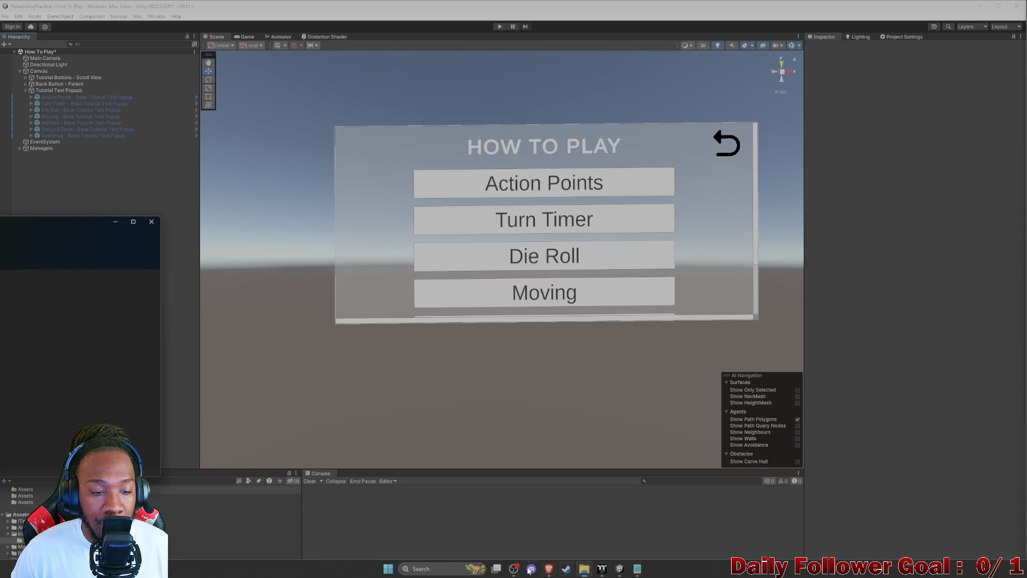
Step: Drag the screenshot images into Unity's Project panel, close Explorer, and select the StatusEffect texture
mouse_move(107, 219)
mouse_down()
mouse_move(101, 198)
mouse_move(0, 120)
mouse_up()
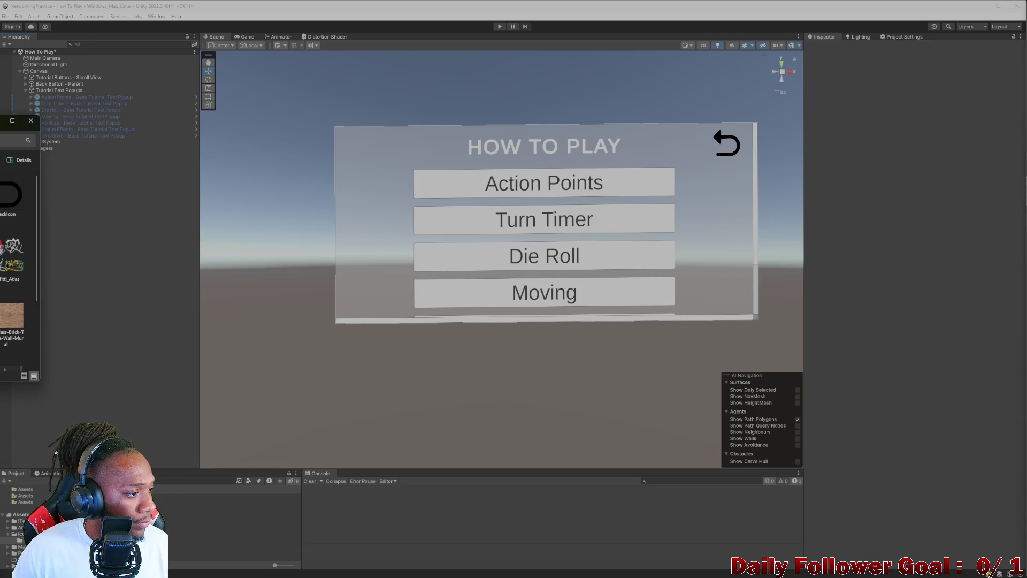
scroll(18, 267, down, 2)
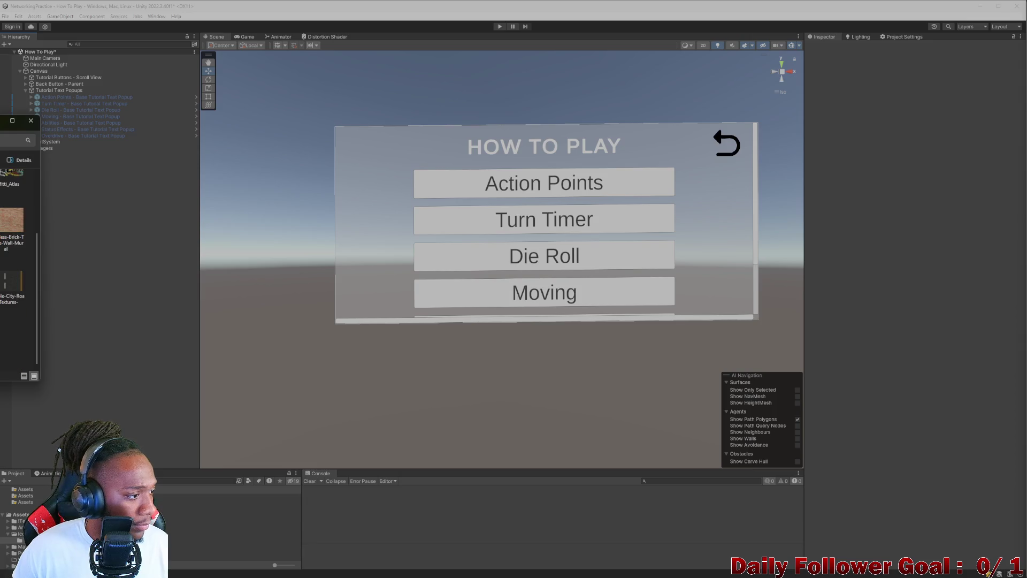
drag(11, 447, 206, 534)
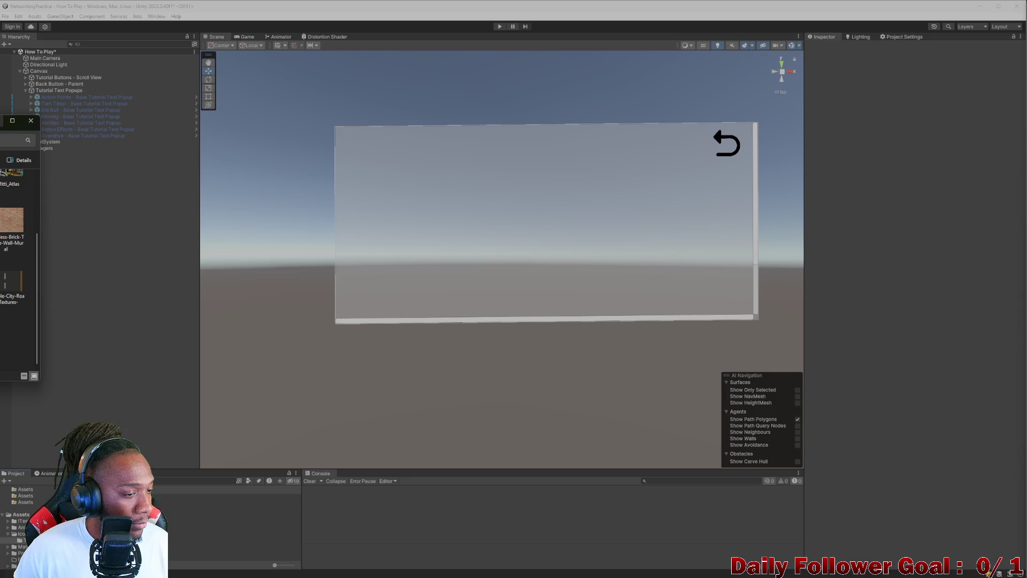
key(alt+F4)
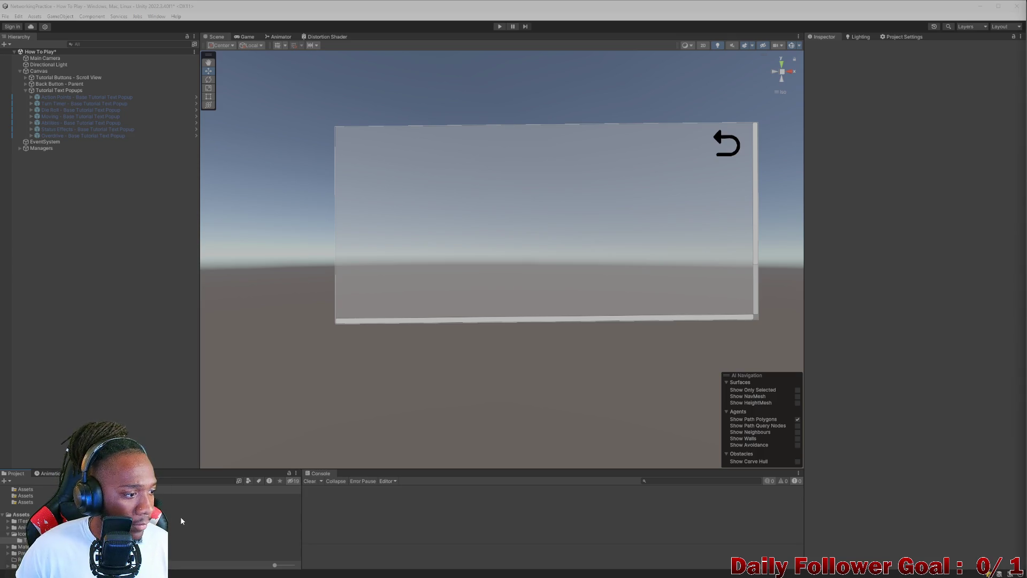
click(182, 535)
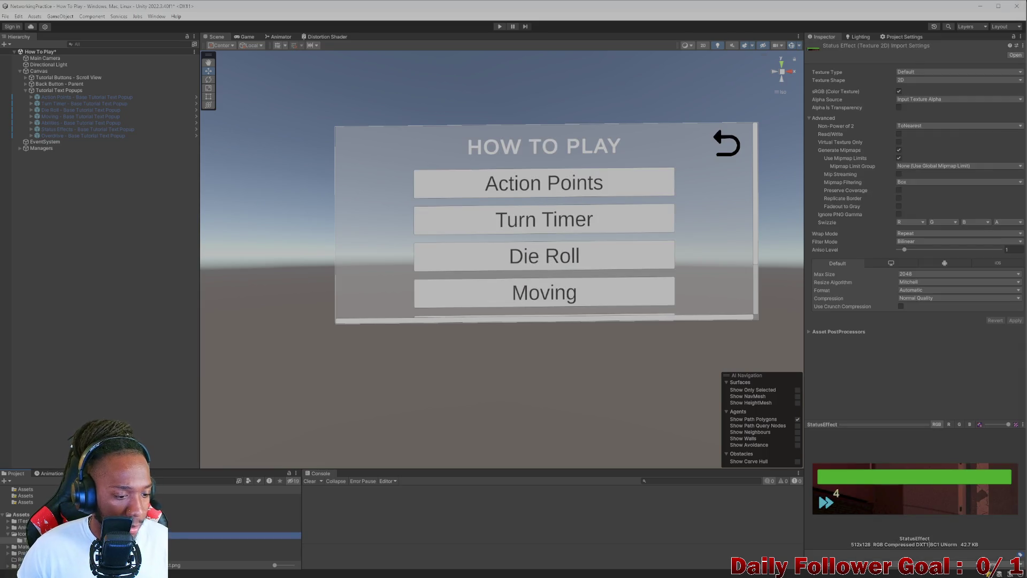
Step: Set the StatusEffect and Overdrive textures to Sprite (2D and UI) and apply
ctrl+click(182, 528)
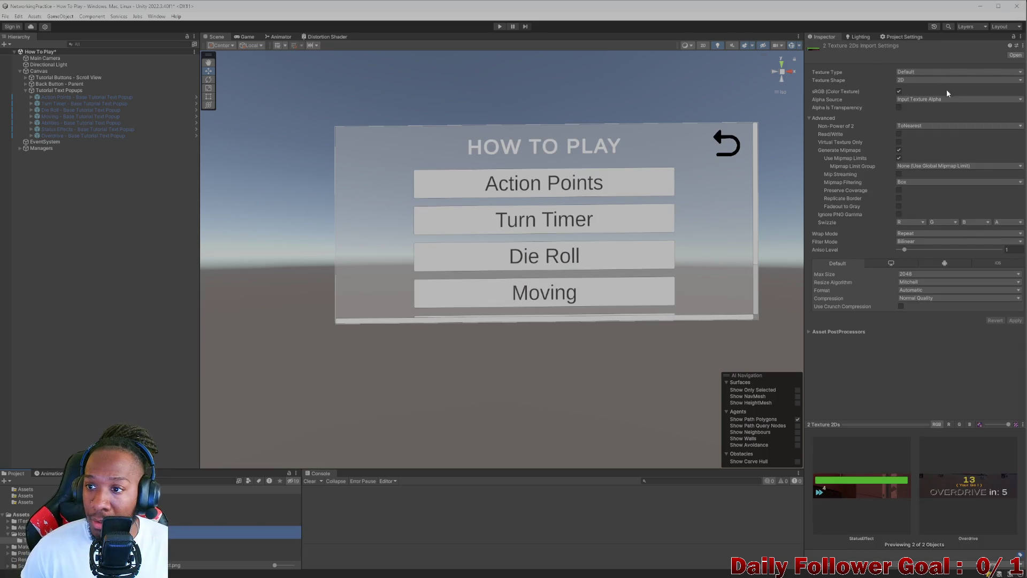
click(944, 72)
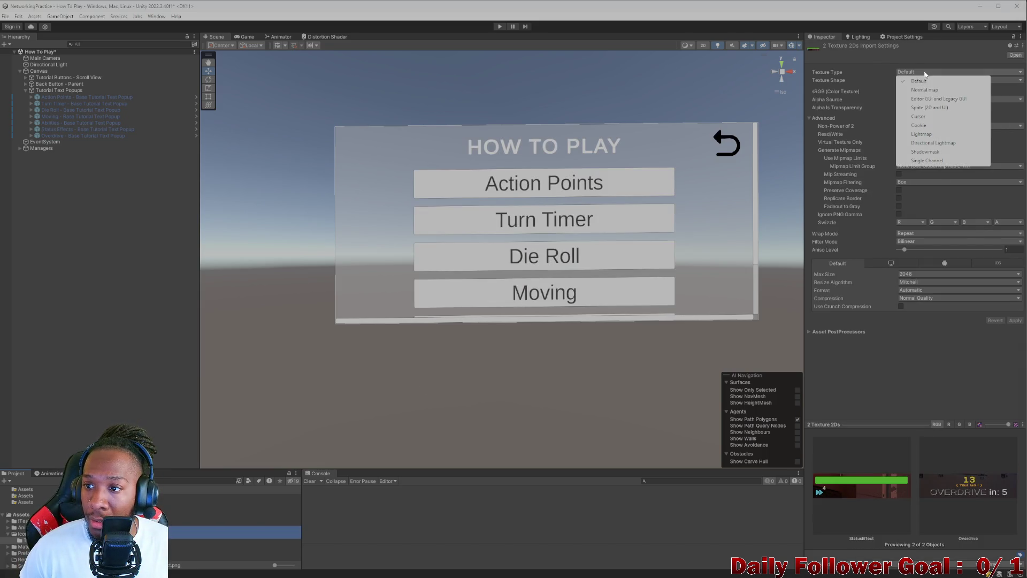
click(928, 108)
click(1012, 289)
click(182, 528)
click(182, 535)
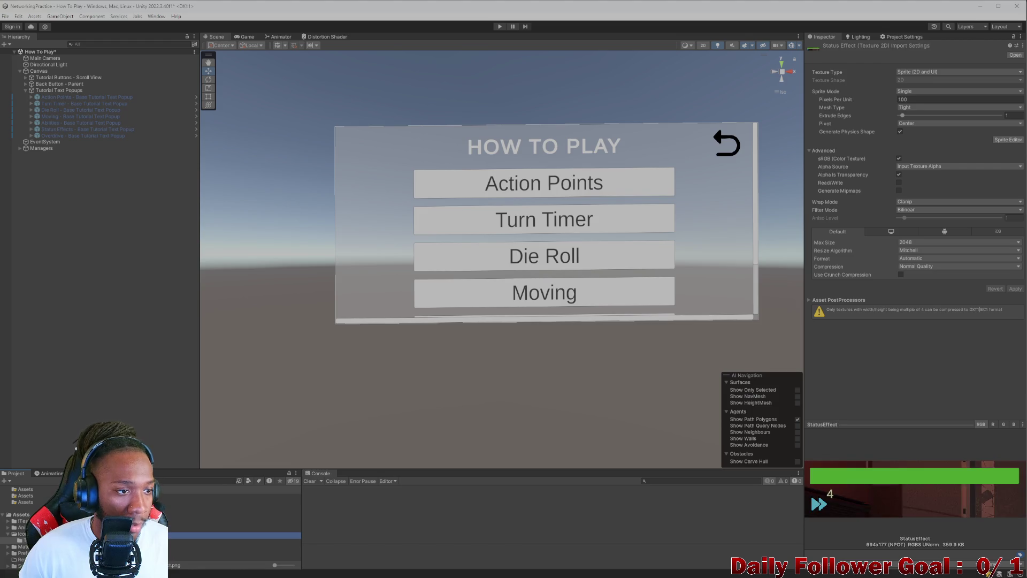
Step: Show the Status Effects popup and assign the StatusEffect sprite as its content Image's Source Image
click(101, 129)
click(827, 48)
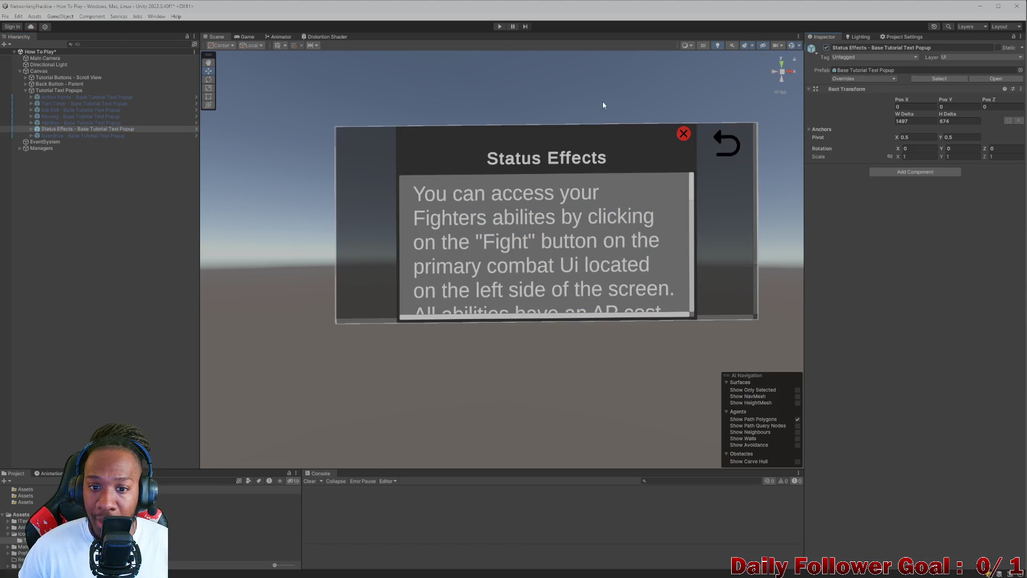
click(32, 129)
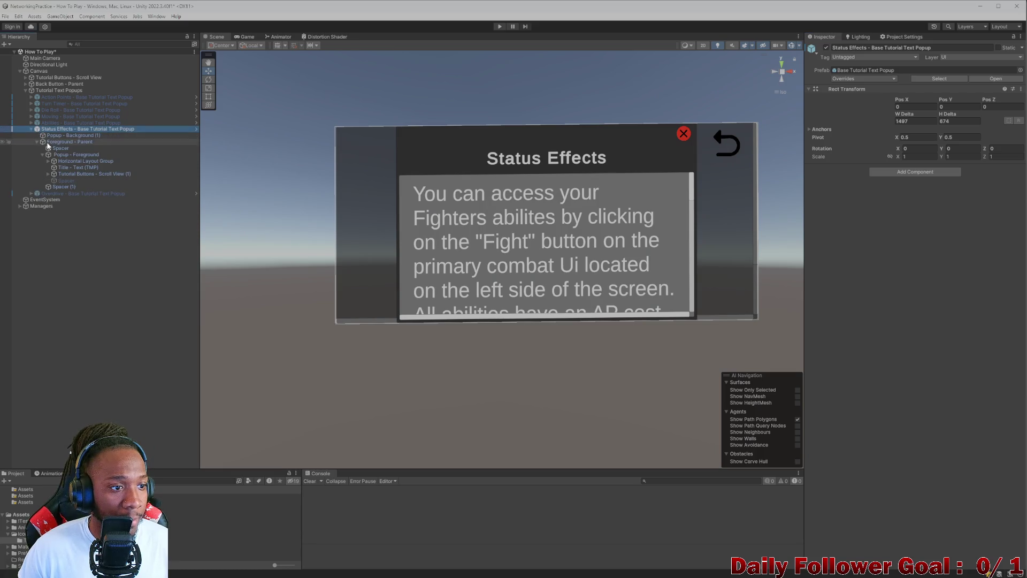
click(48, 173)
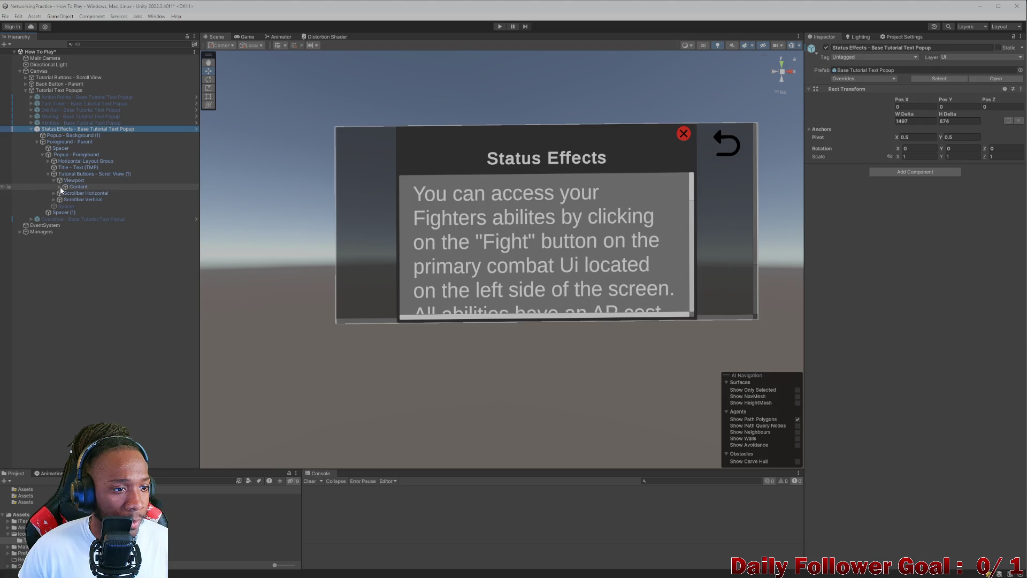
click(54, 181)
click(59, 186)
click(82, 199)
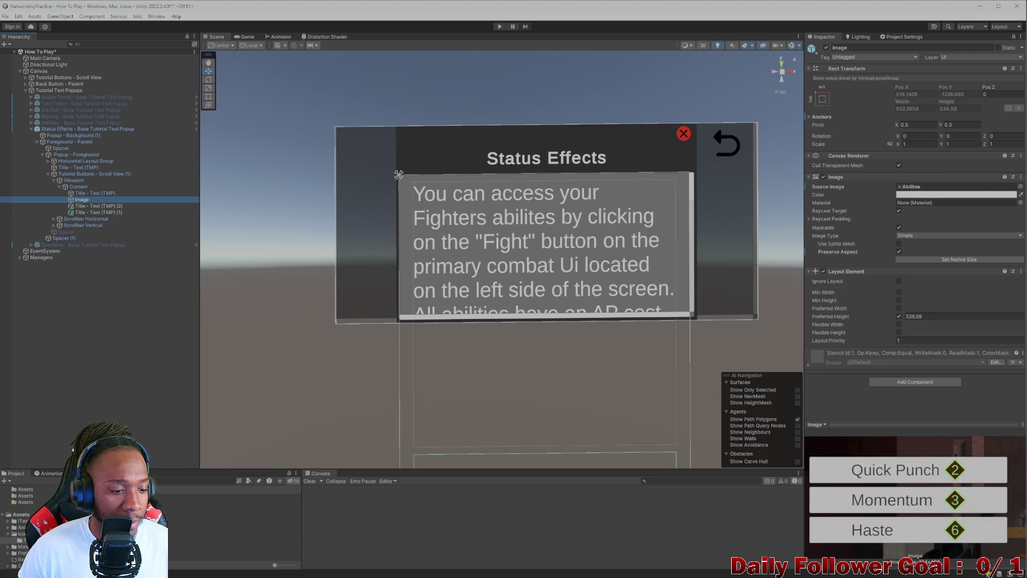
mouse_move(82, 200)
mouse_down()
mouse_move(535, 225)
mouse_move(936, 202)
mouse_move(934, 187)
mouse_up()
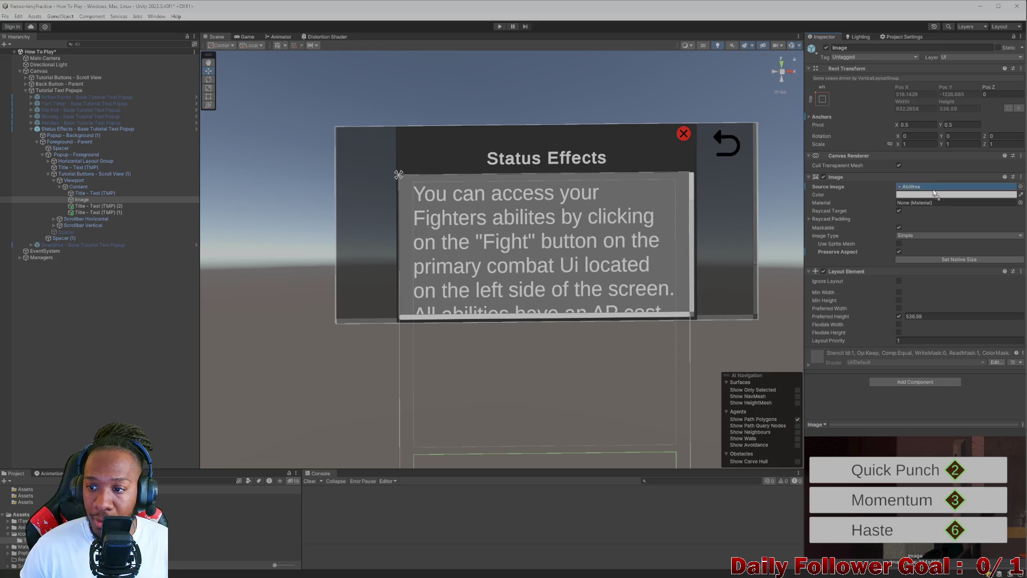
Step: Test the popup's scrolling in Play mode, then select the two extra title text objects
click(498, 27)
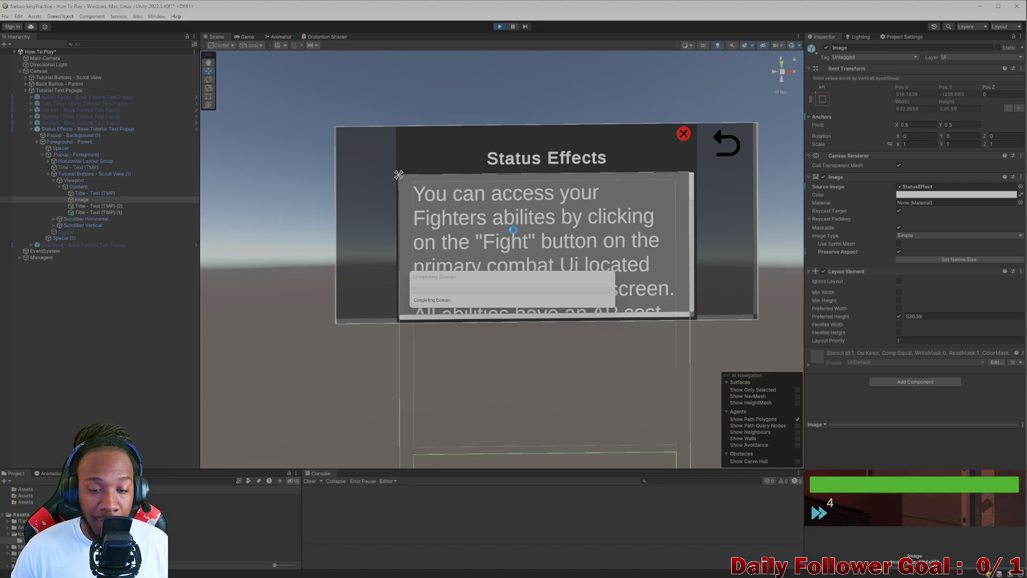
scroll(527, 194, down, 2)
scroll(527, 194, down, 5)
scroll(471, 337, up, 2)
scroll(484, 343, up, 5)
scroll(471, 321, down, 2)
scroll(460, 268, up, 1)
scroll(442, 240, down, 6)
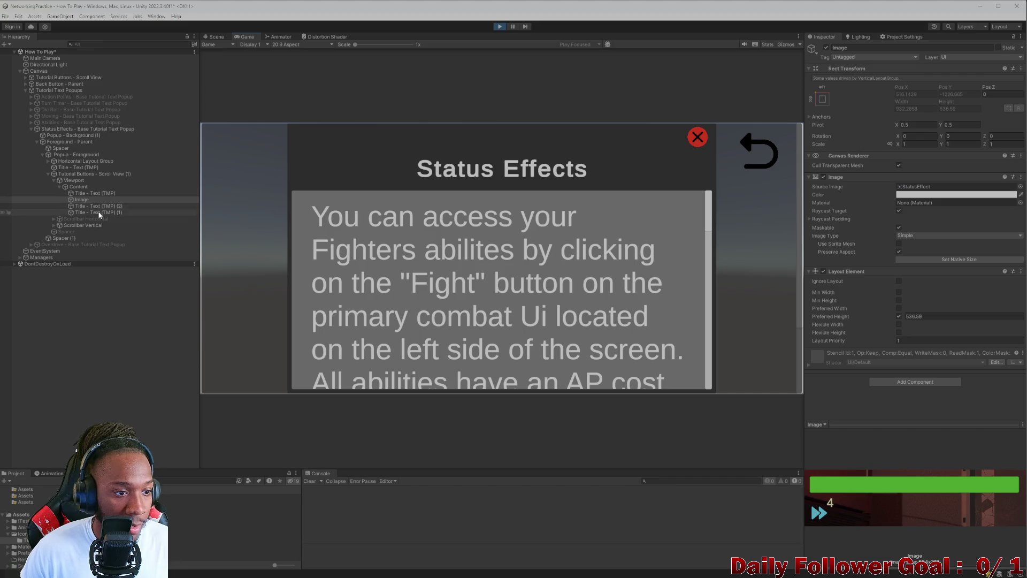
click(501, 26)
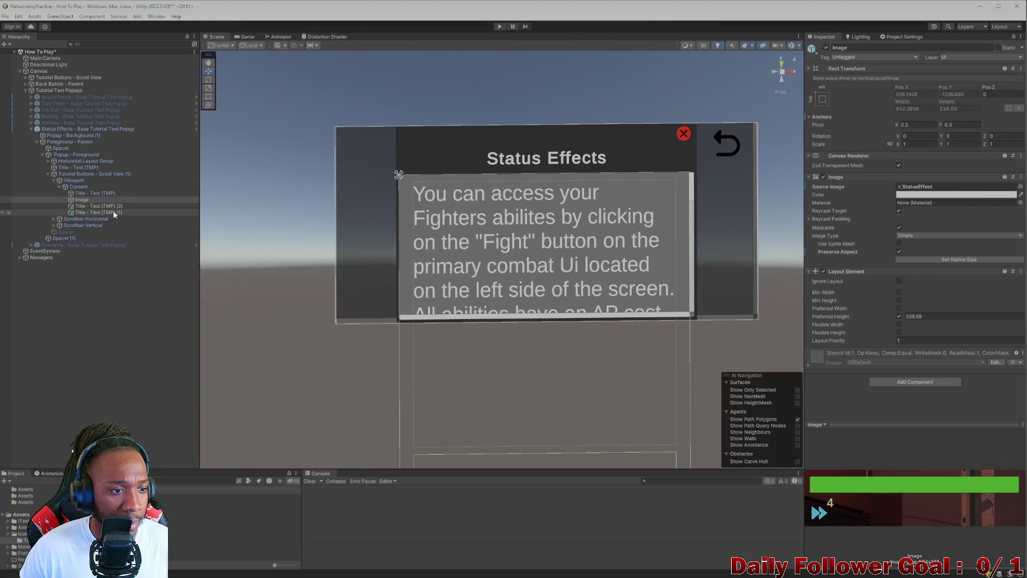
click(113, 211)
shift+click(113, 206)
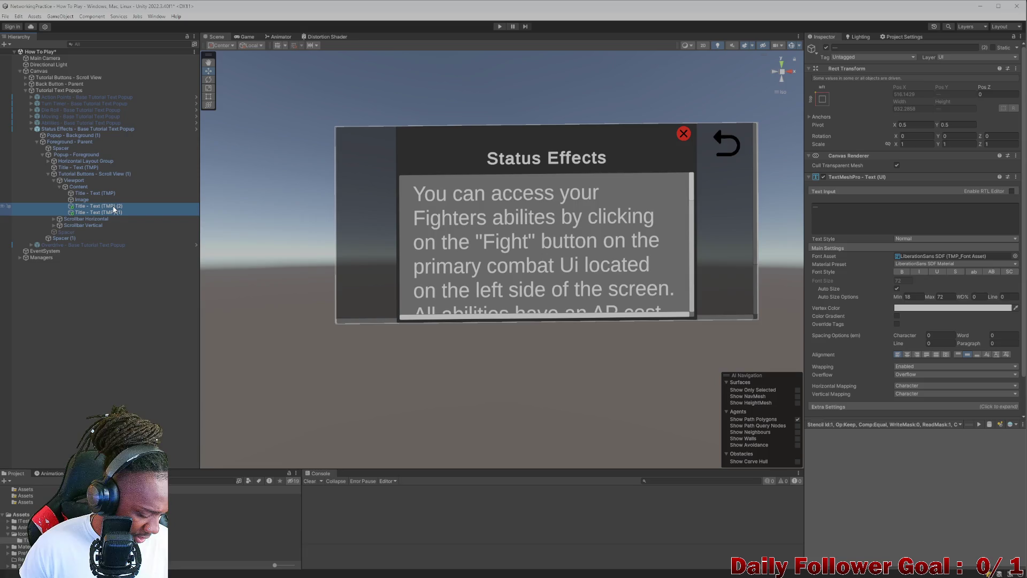
Step: Delete the two extra title objects and start the remaining text with 'Status effects'
key(Delete)
click(110, 194)
click(888, 226)
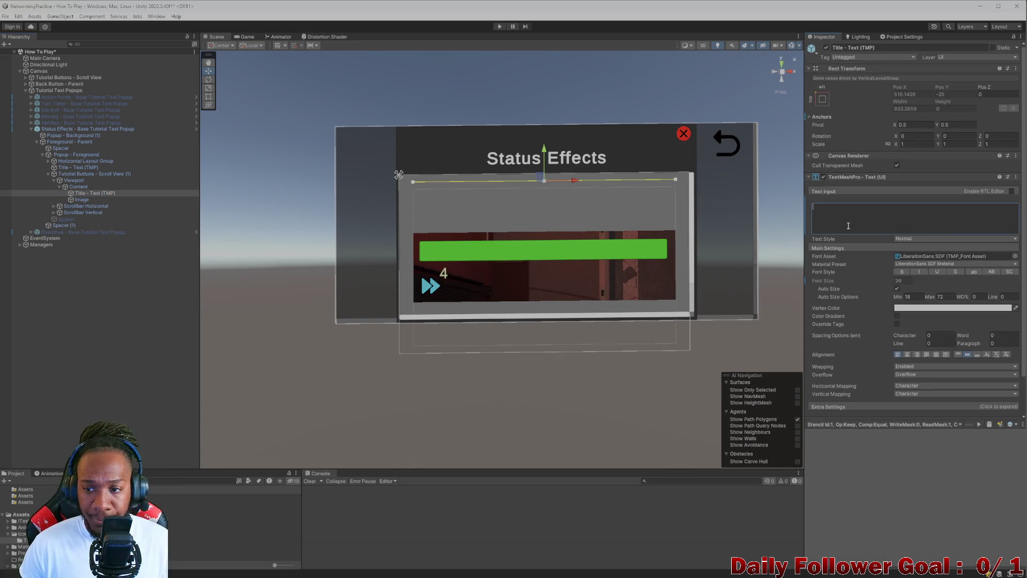
text(Status)
key(BackSpace)
key(BackSpace)
key(BackSpace)
text(AS)
key(BackSpace)
key(BackSpace)
text(S)
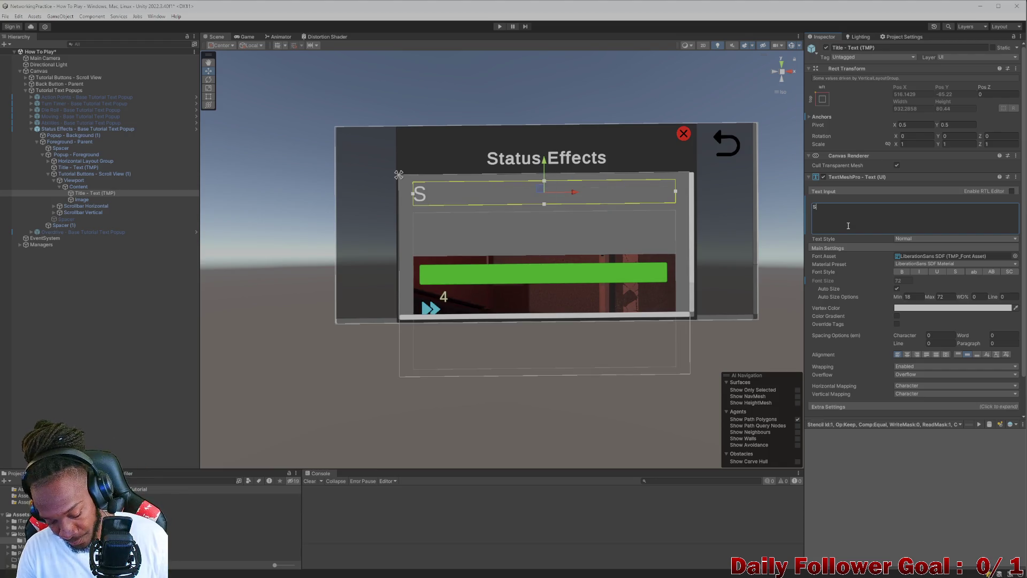
text(tatus e)
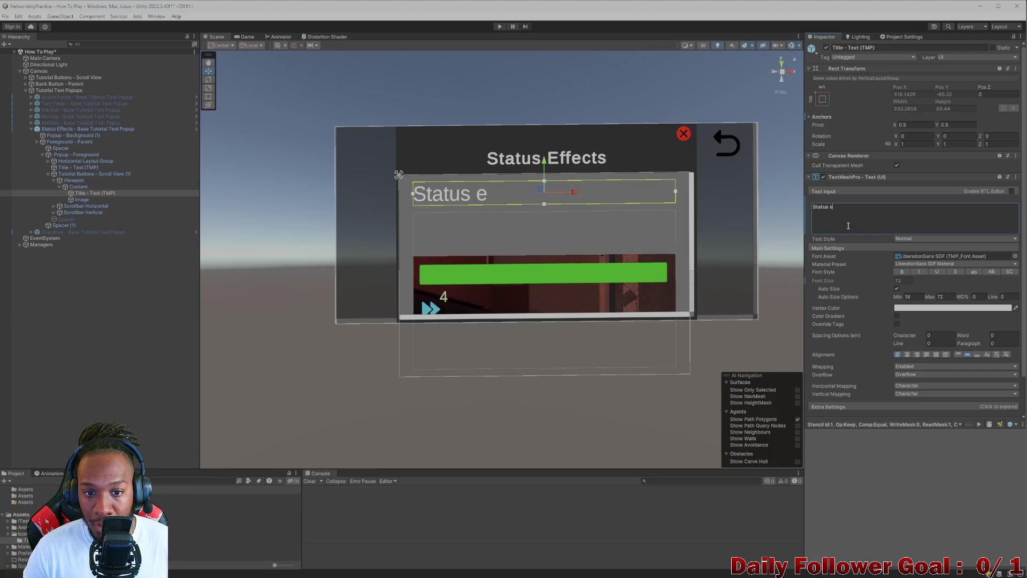
text(ffects)
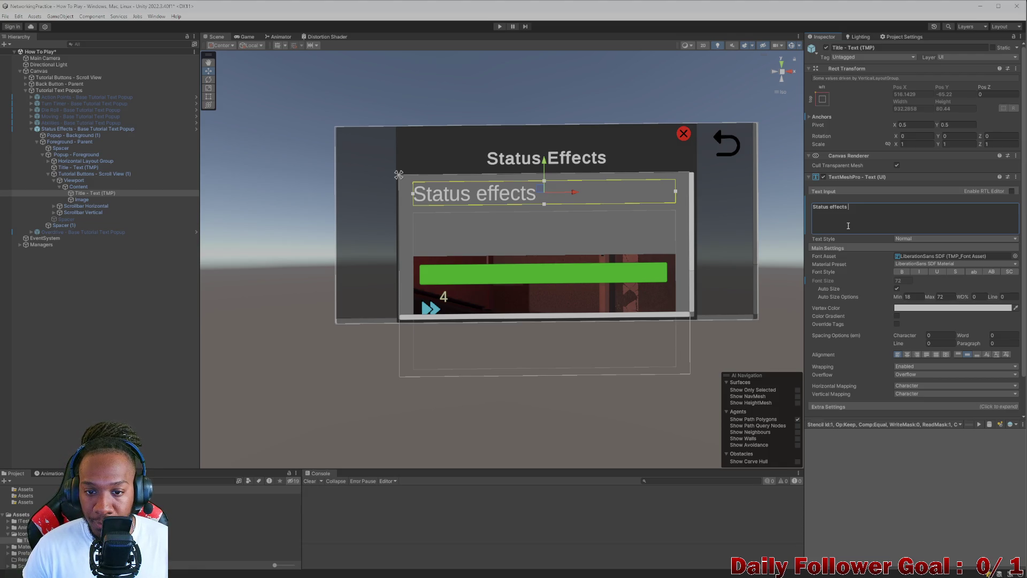
Step: Continue with 'are effects that effect the gameplay over a given period of time.'
text(can)
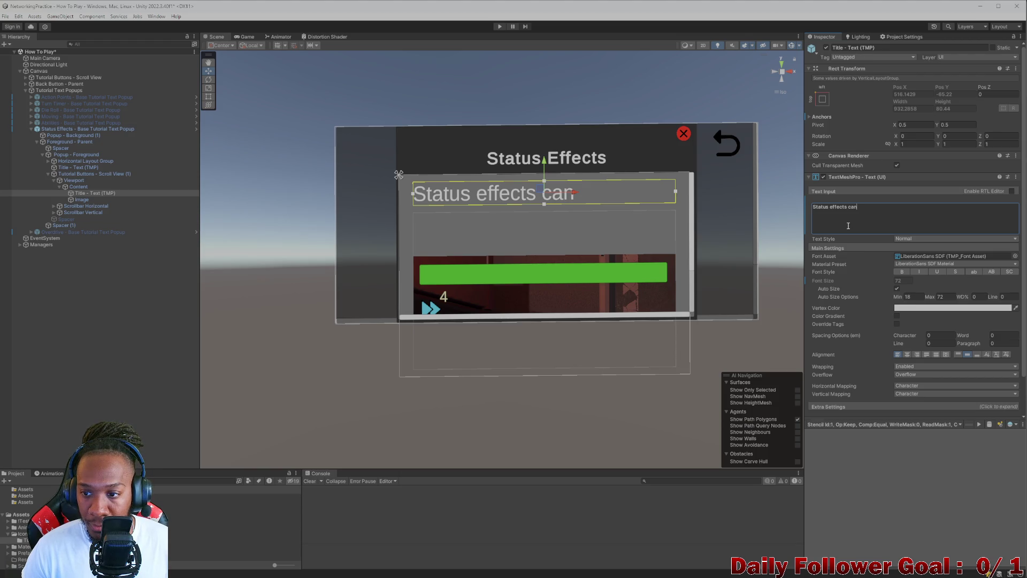
key(BackSpace)
key(BackSpace)
key(BackSpace)
text(are e)
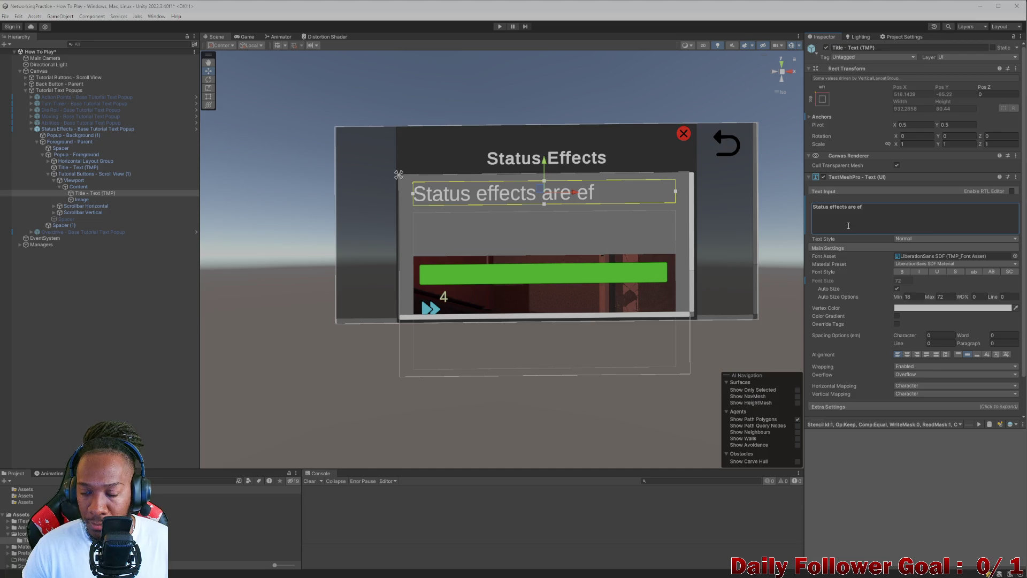
key(BackSpace)
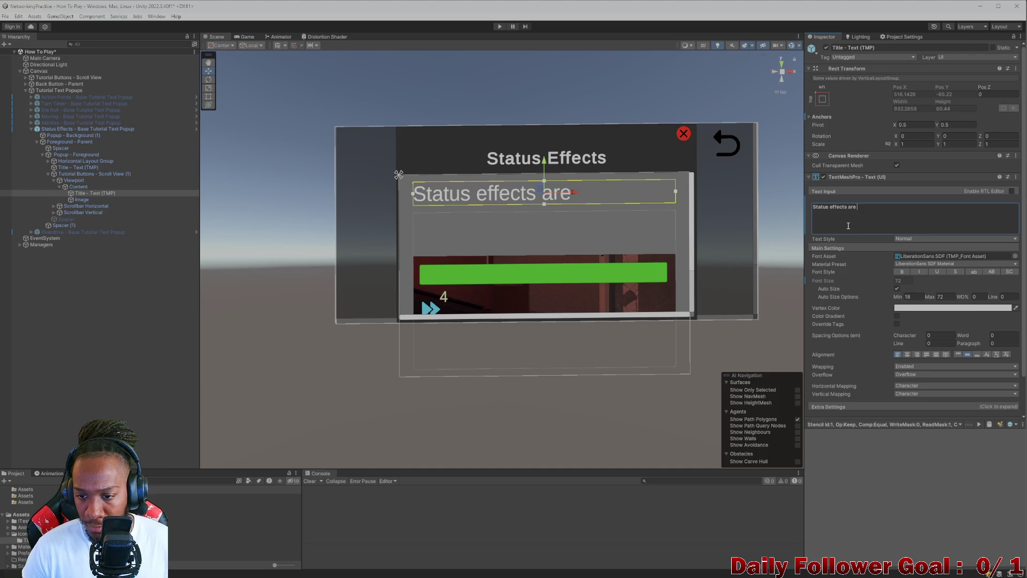
text(per)
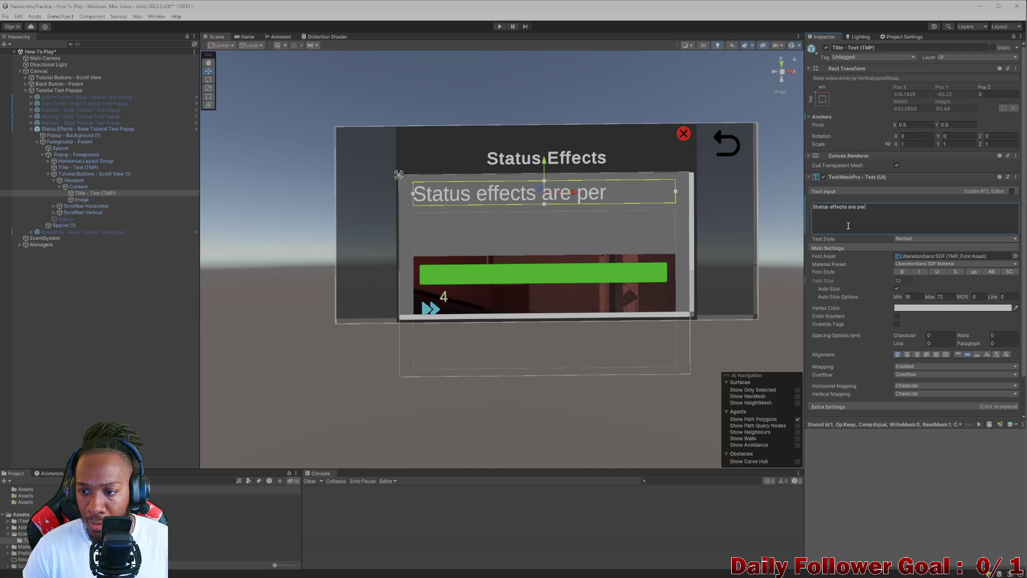
key(BackSpace)
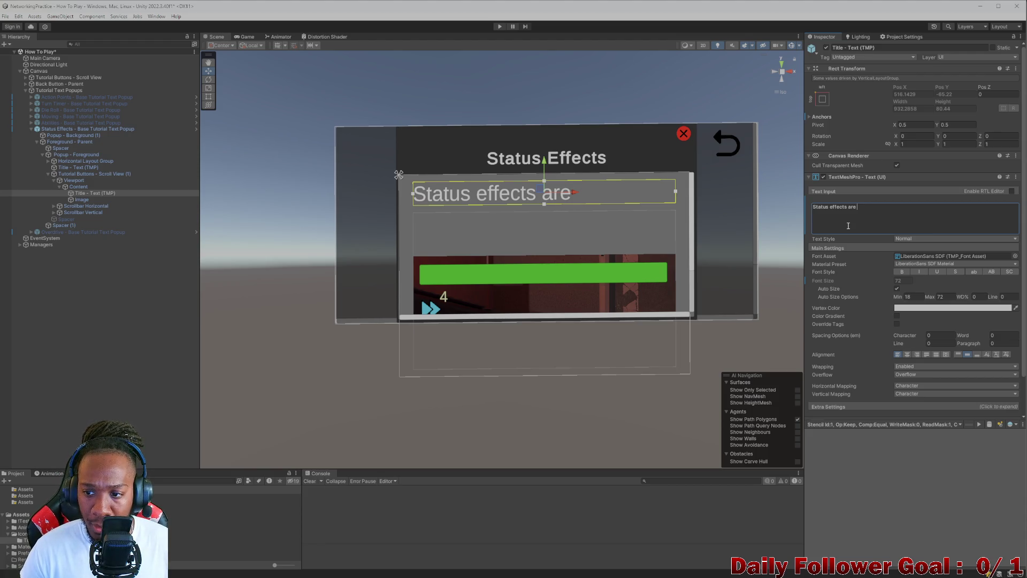
text(effects that )
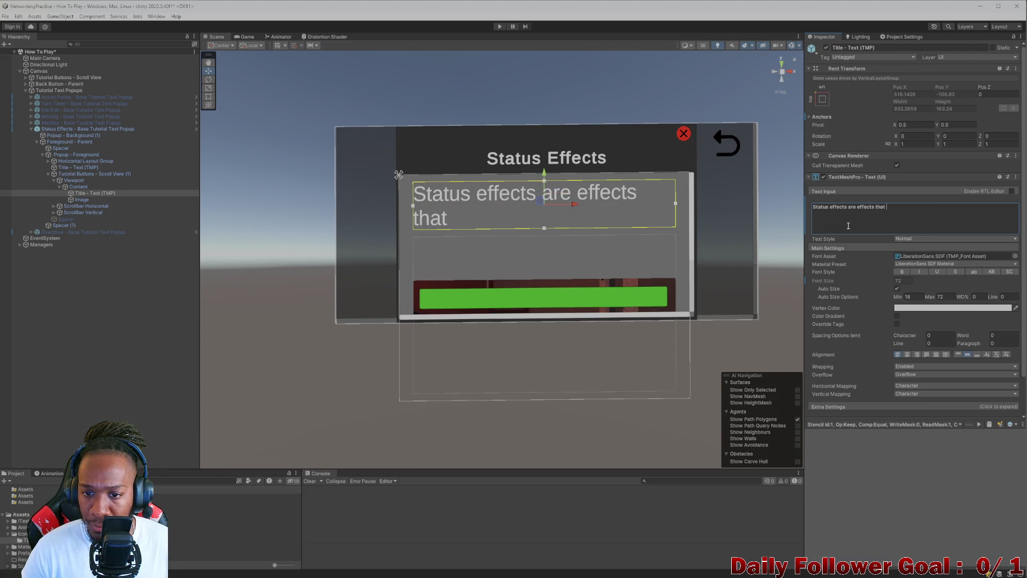
text(effect the gamep)
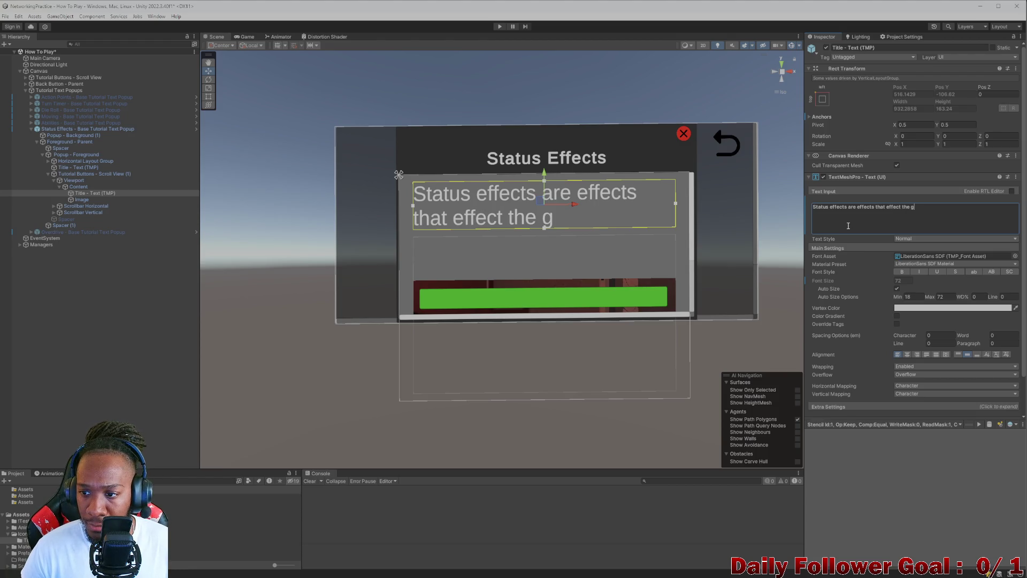
text(lay ov)
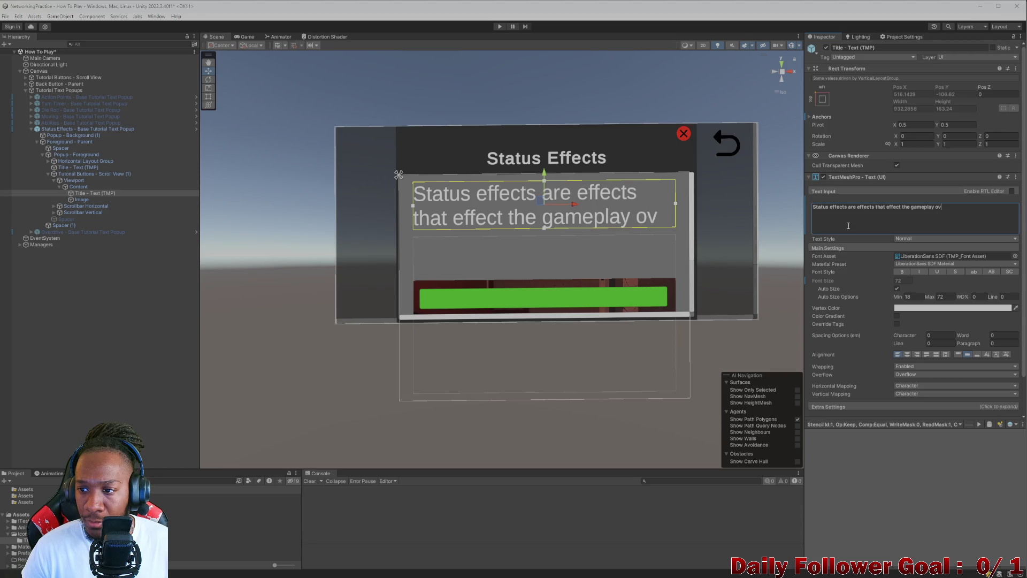
text(er a period of)
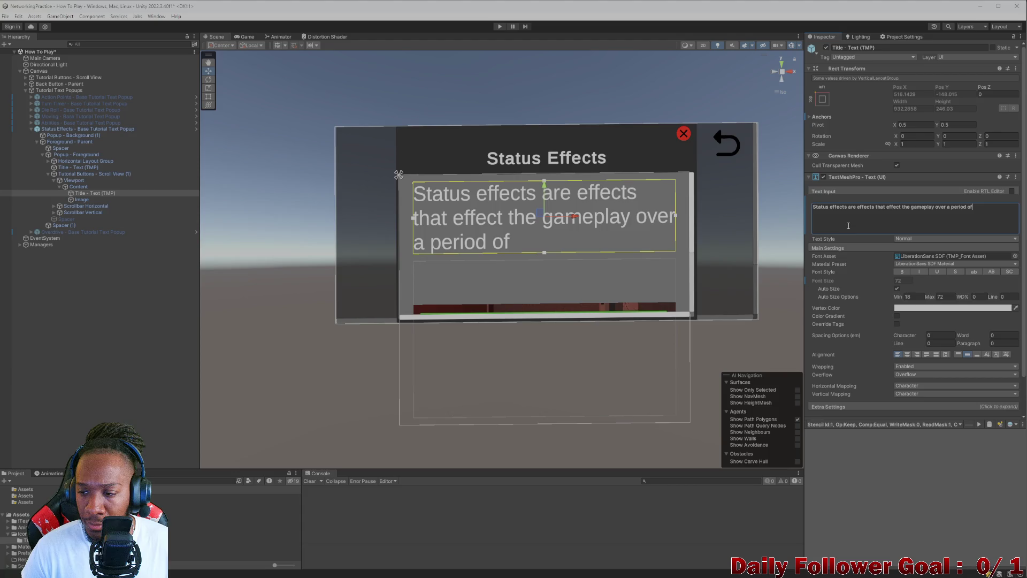
key(BackSpace)
key(BackSpace)
key(BackSpace)
text(given period of tie)
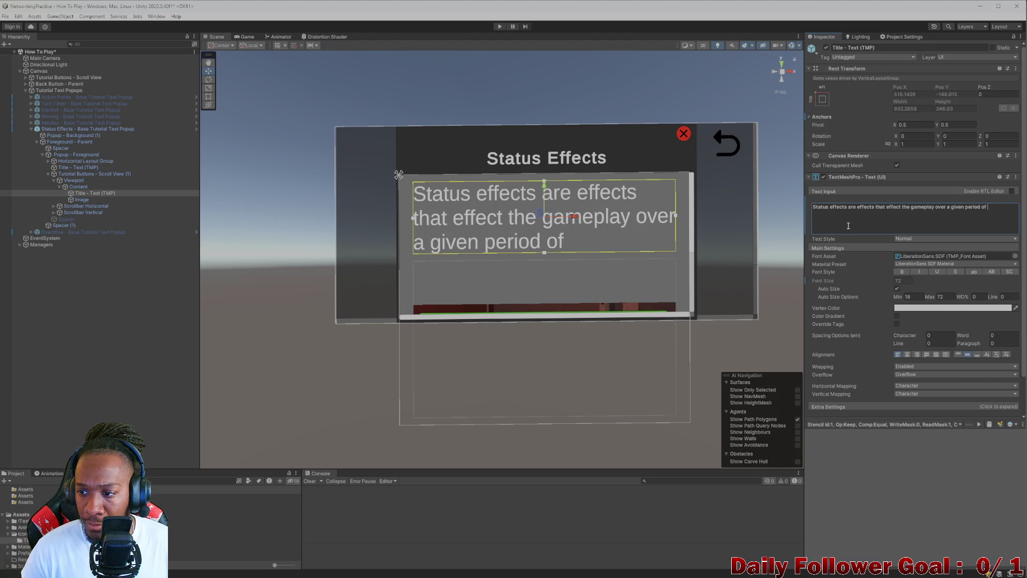
key(BackSpace)
text(me. E)
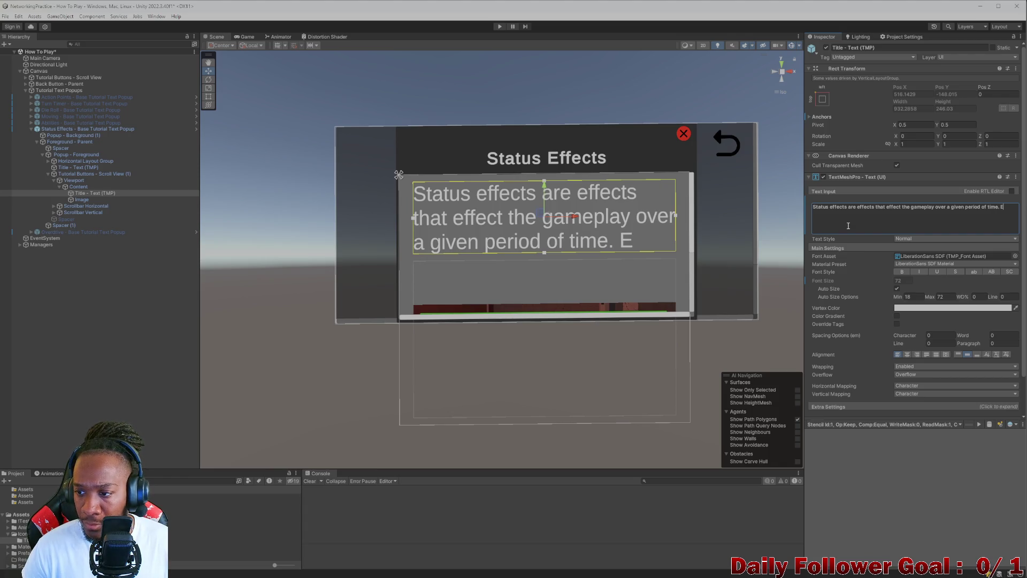
text(ach status effe)
Step: Add 'Each status effect will have its own duration' and 'looking under the health bars of'
key(BackSpace)
text(ffect we)
key(BackSpace)
text(l have it)
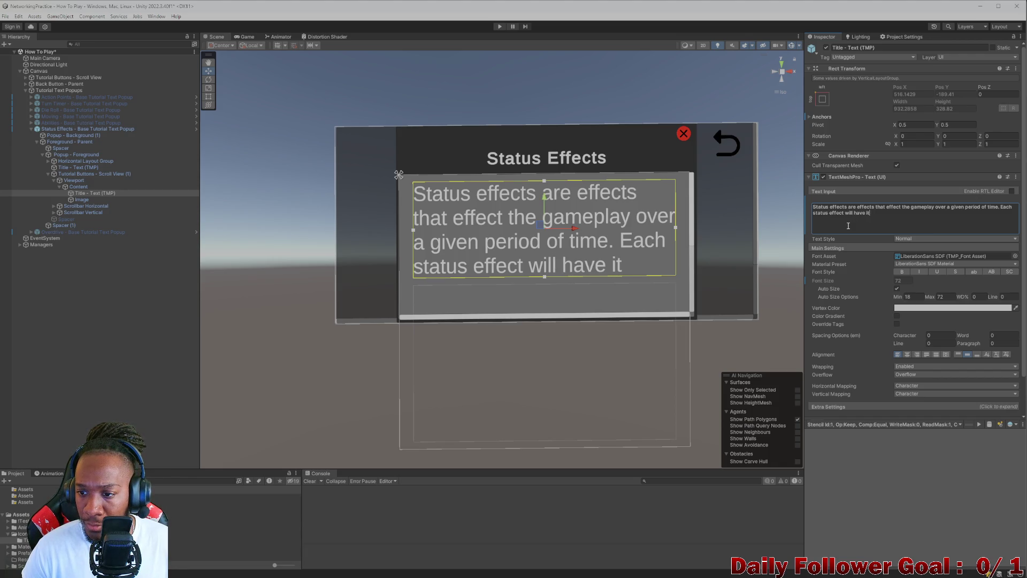
text(ss oen)
key(BackSpace)
text(wn)
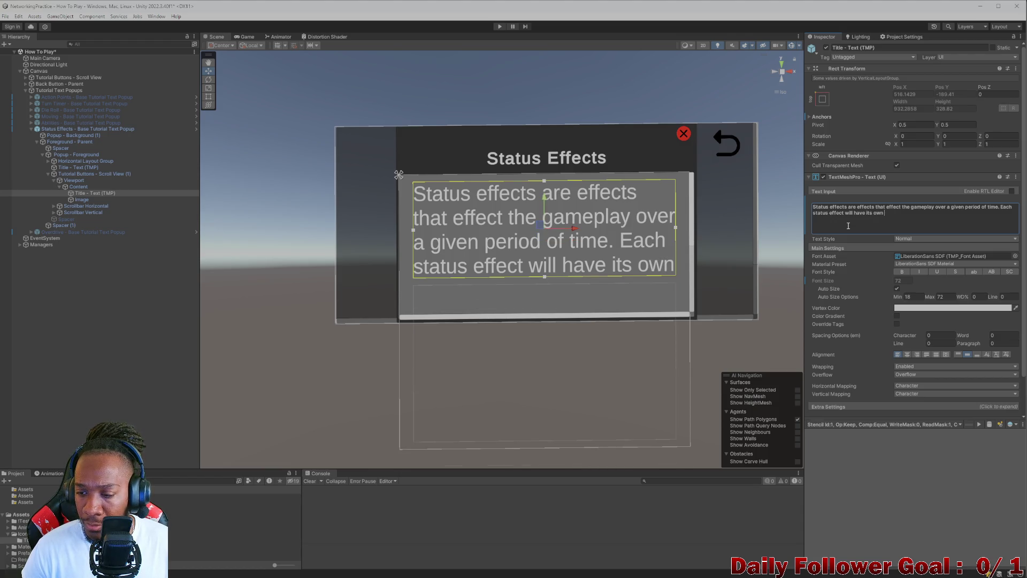
text( duration.)
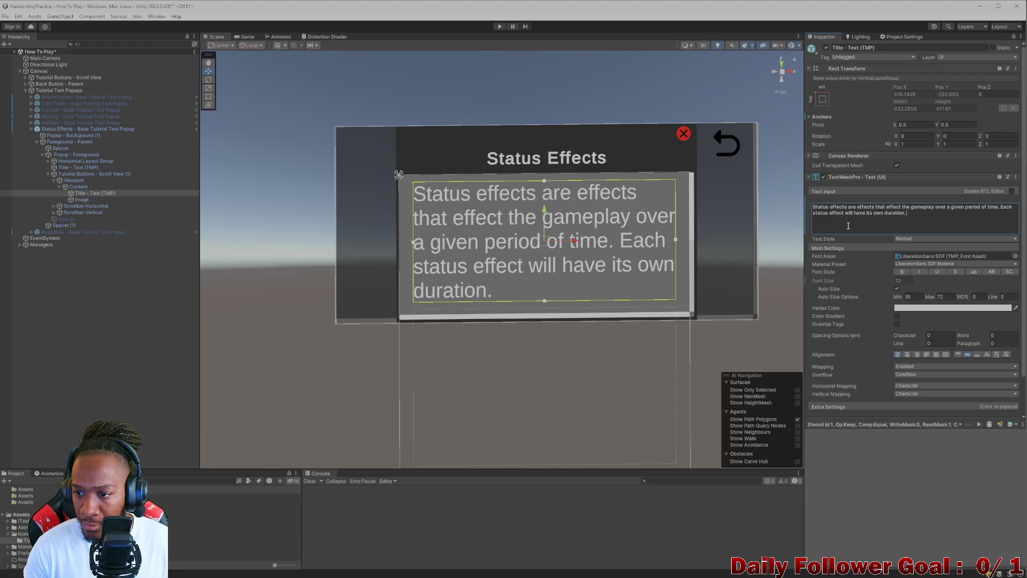
text( You can)
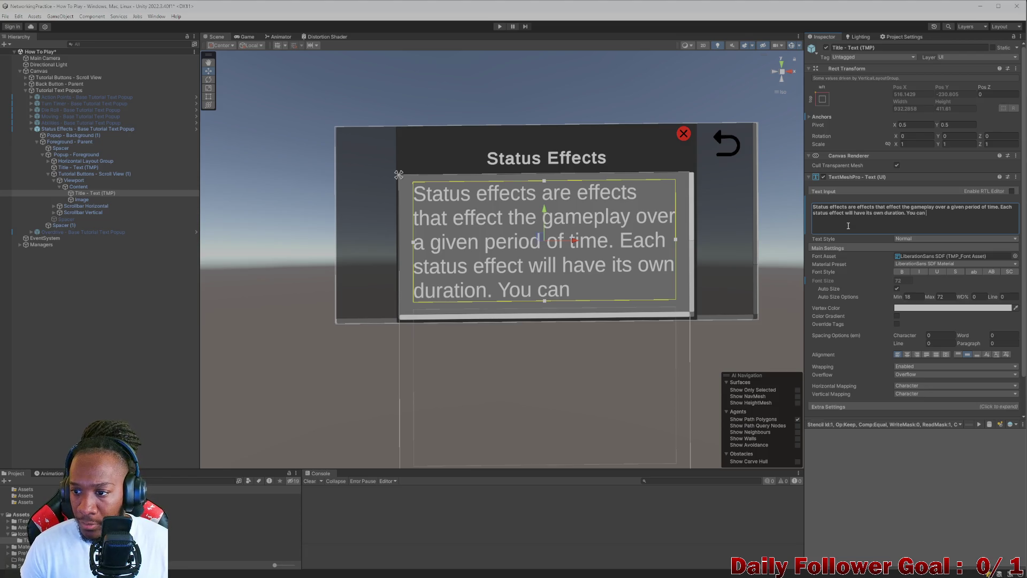
text( see the s)
key(BackSpace)
text(the s)
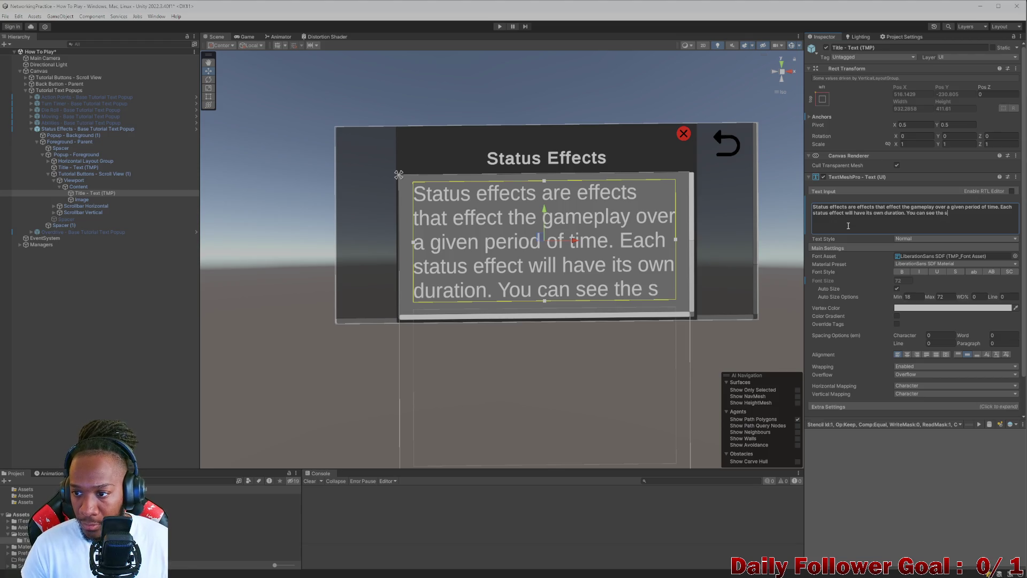
key(BackSpace)
text(currently appiled)
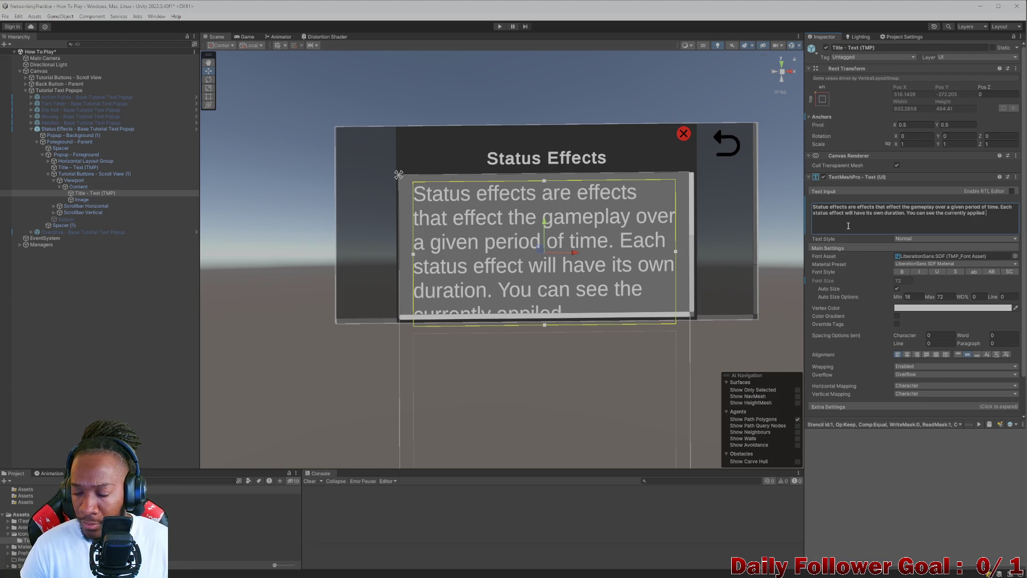
text(tatu)
text(ffects )
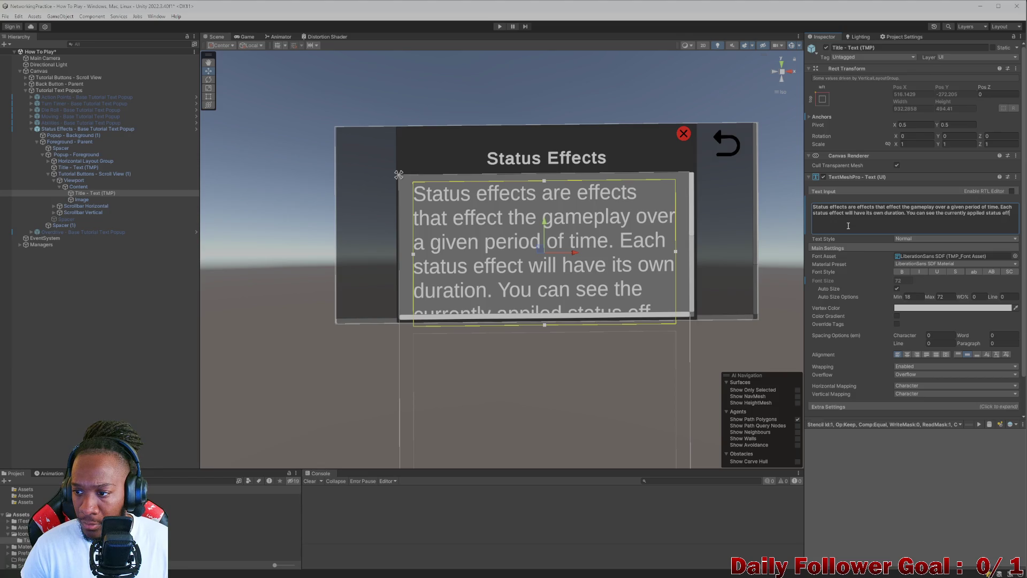
text(by looksin)
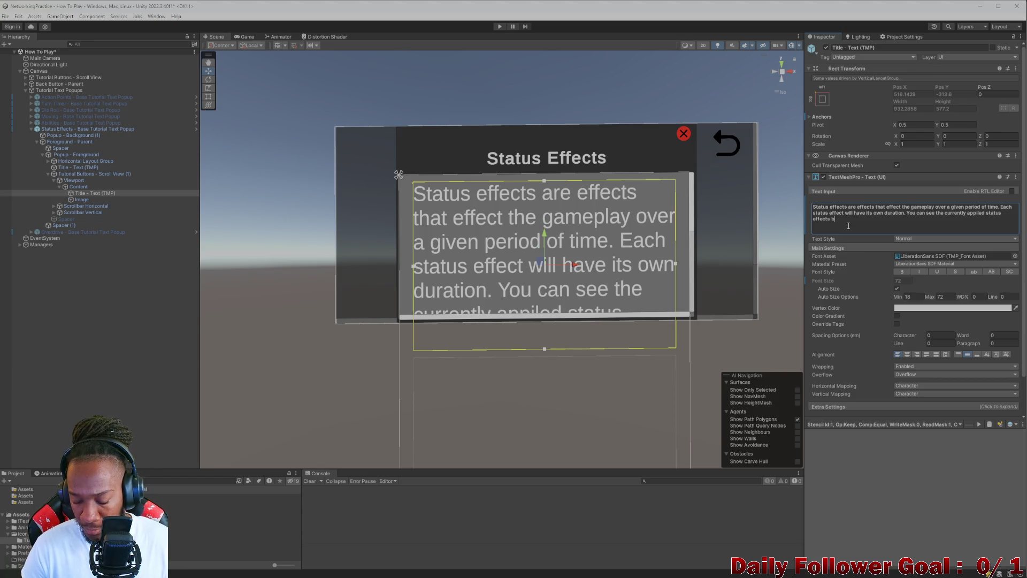
key(BackSpace)
key(BackSpace)
key(BackSpace)
text(ng under the health bar)
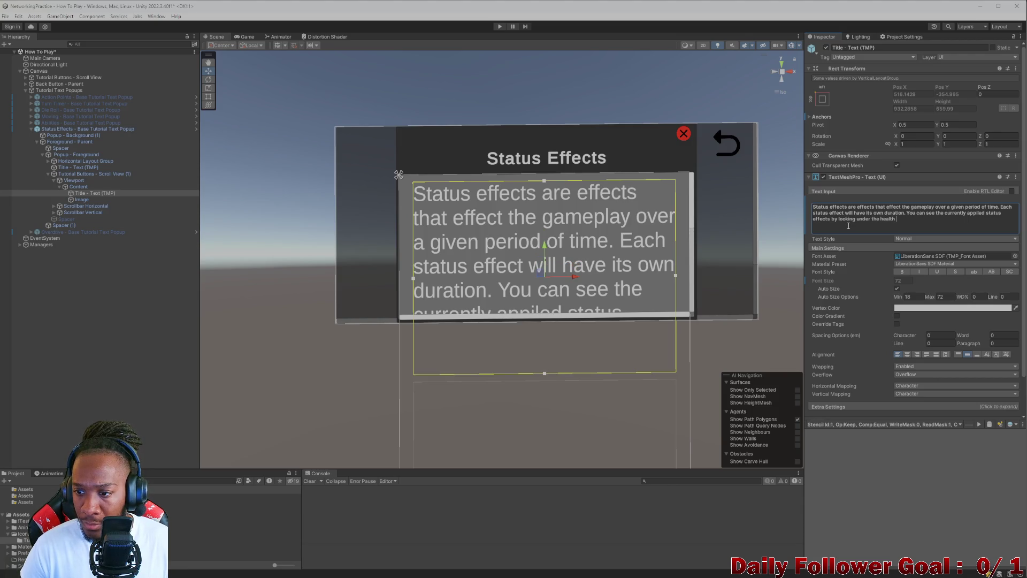
text(s of)
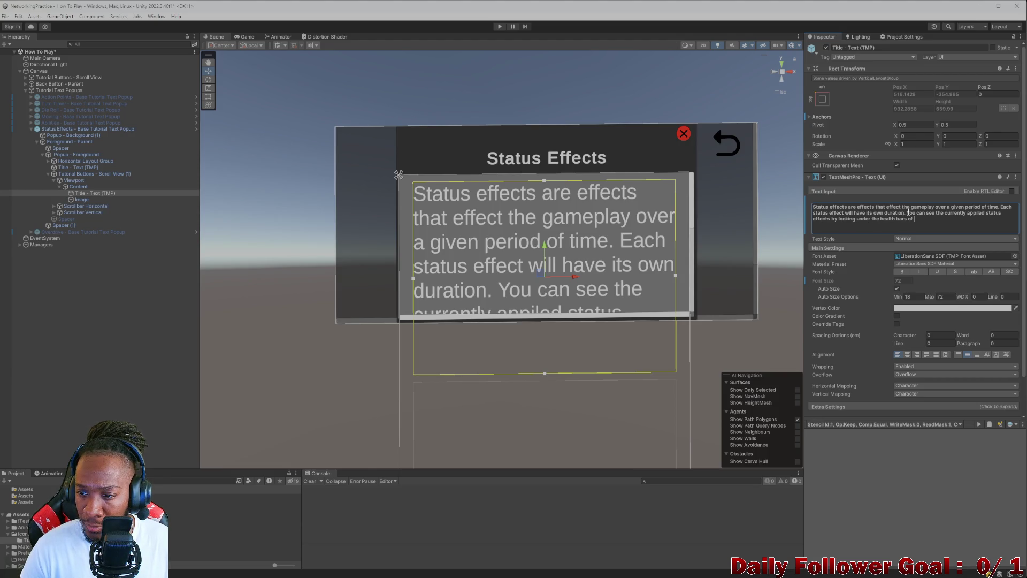
Step: Replace 'You can see the' and 'by looking' so status effects 'will be displayed' under health bars
drag(906, 213, 945, 211)
key(BackSpace)
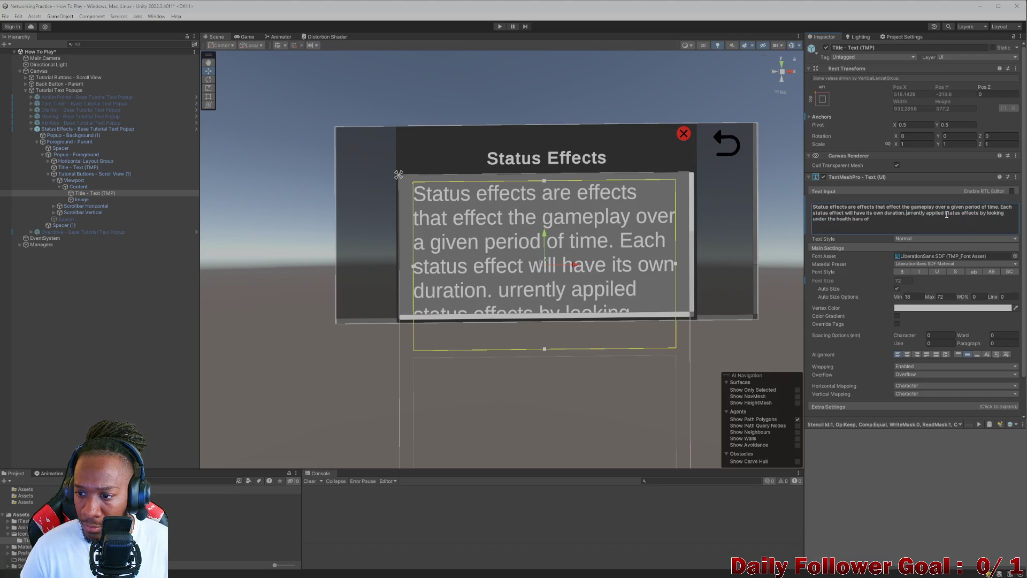
text(C)
drag(984, 213, 1010, 213)
key(BackSpace)
text(will be dis)
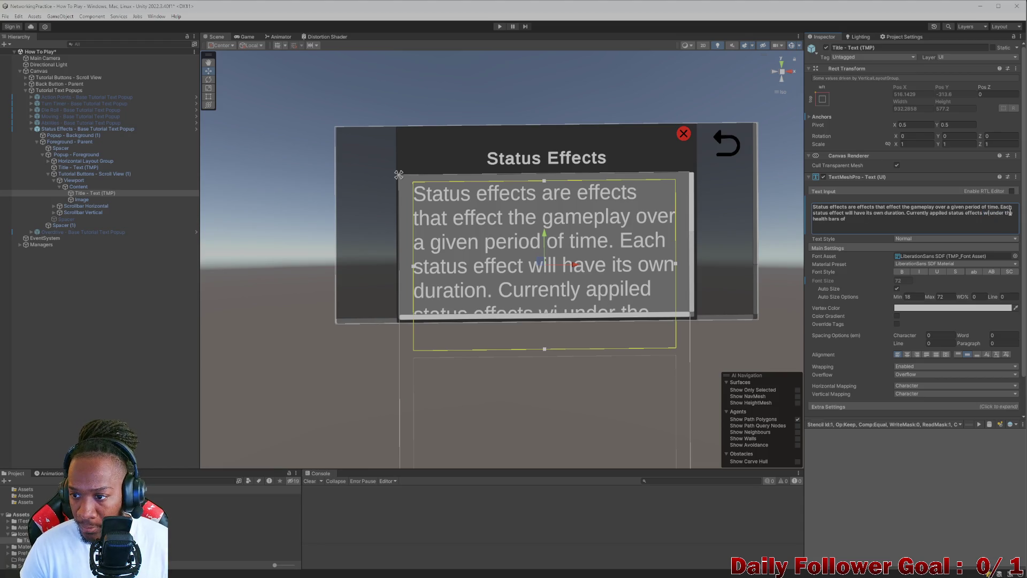
text(played)
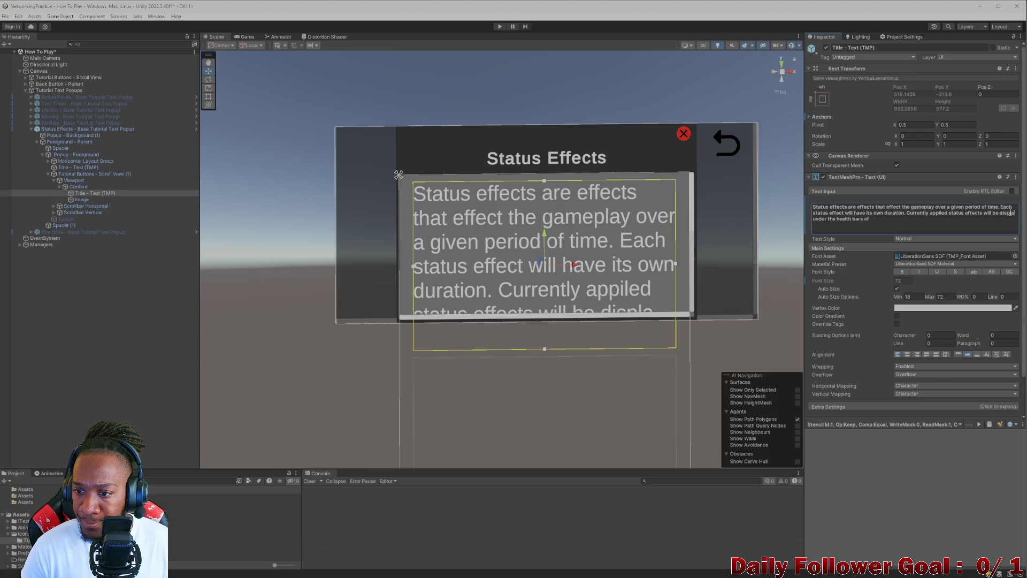
Step: End the text with 'the player they are affecting.' and delete 'its own' before duration
click(908, 221)
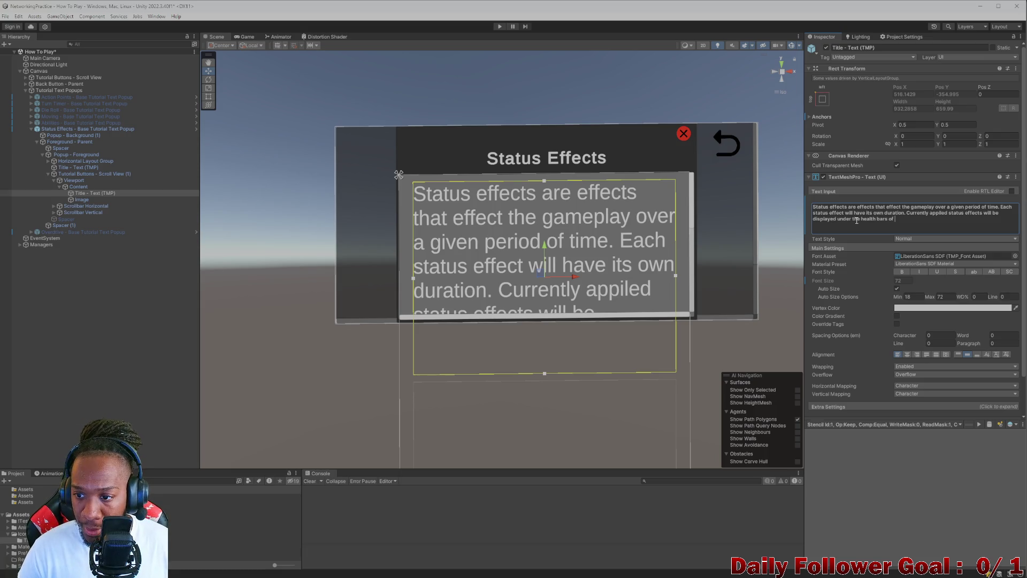
text(the)
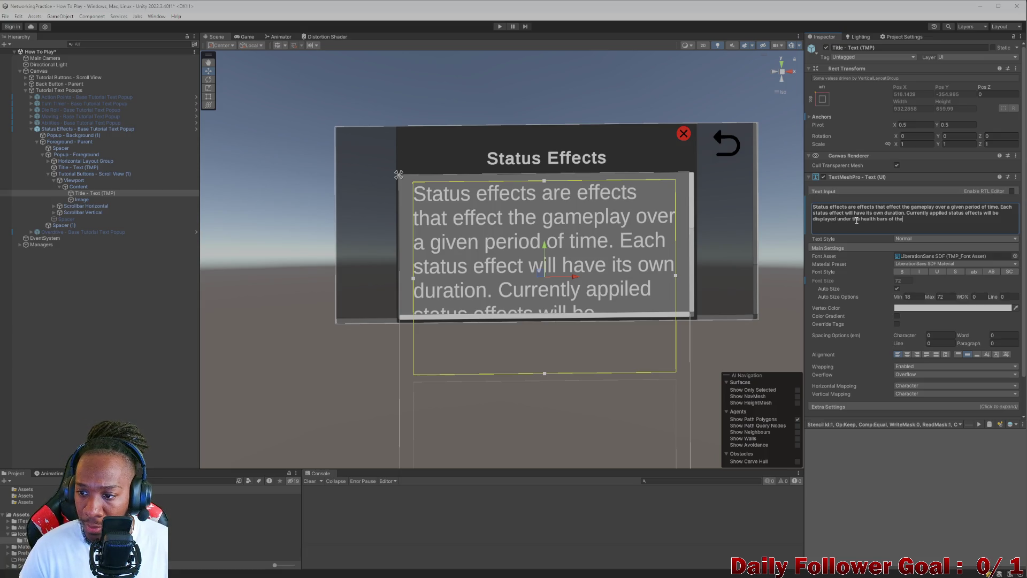
text( player the)
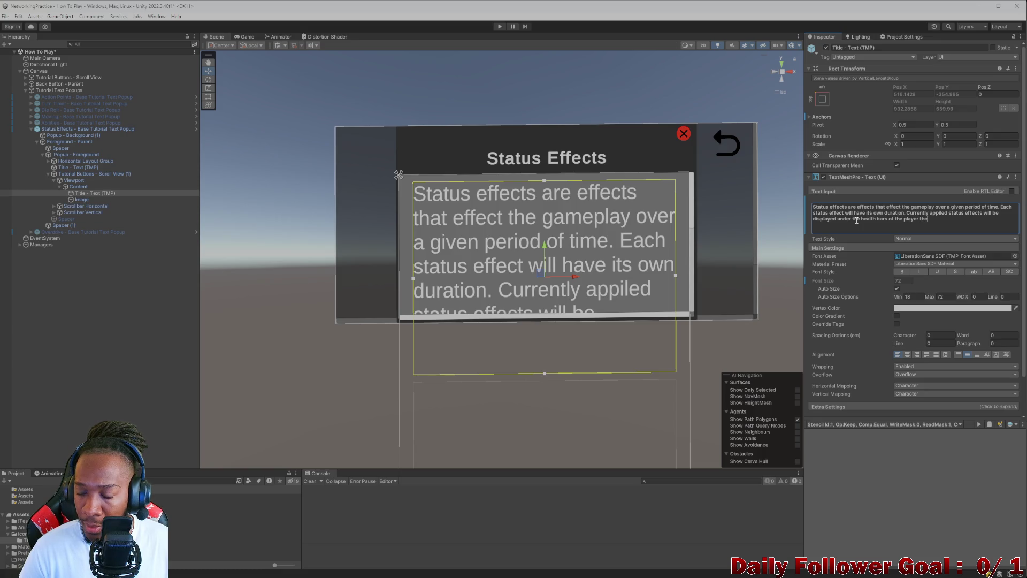
text(y ar)
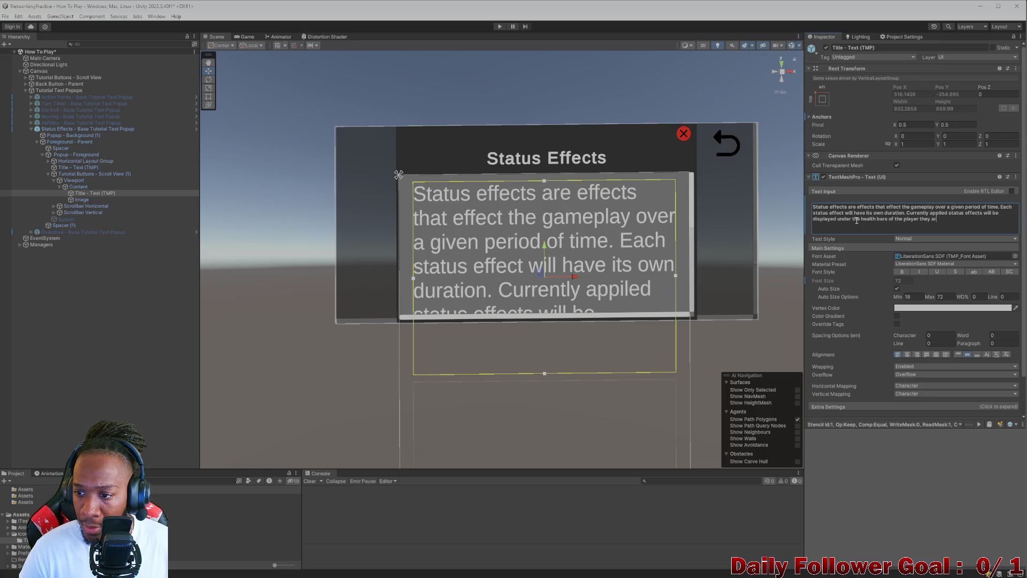
text(e eaffec)
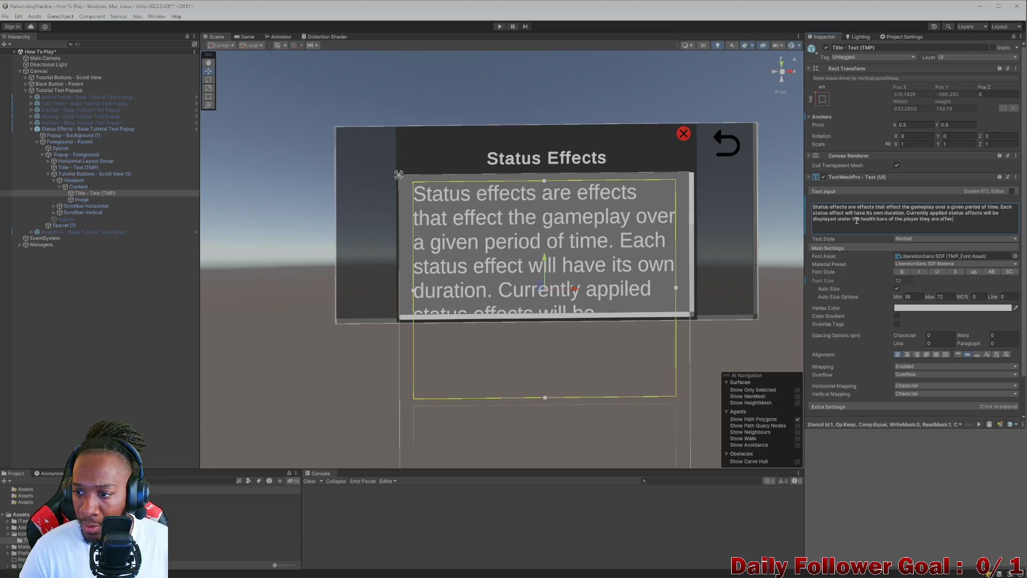
key(BackSpace)
key(BackSpace)
key(BackSpace)
text(fecting.)
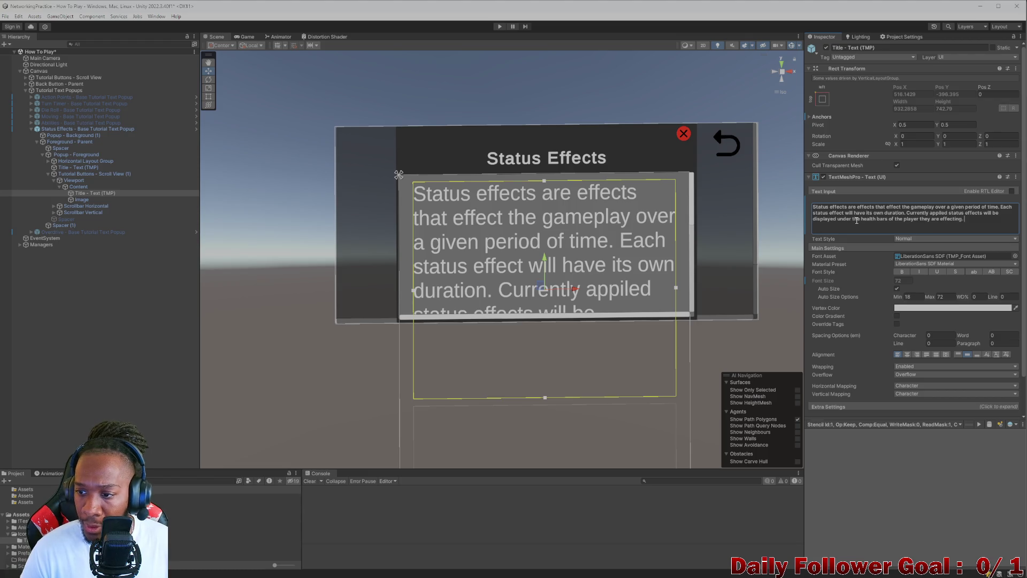
click(945, 218)
key(BackSpace)
text(a)
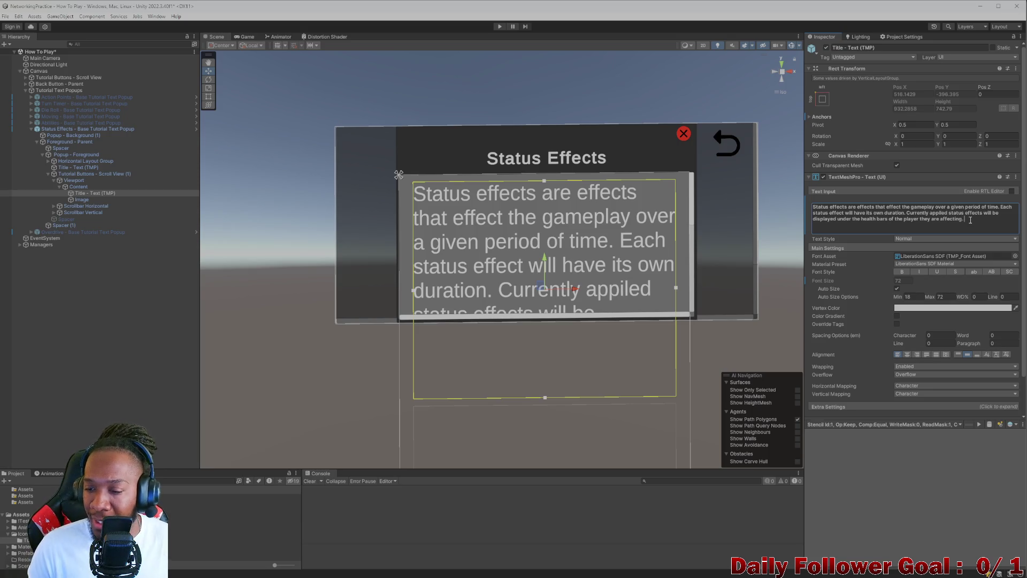
key(BackSpace)
key(BackSpace)
key(BackSpace)
Step: Change to 'a duration', 'health bar of the player it is affecting', and begin 'The duration of'
text(a)
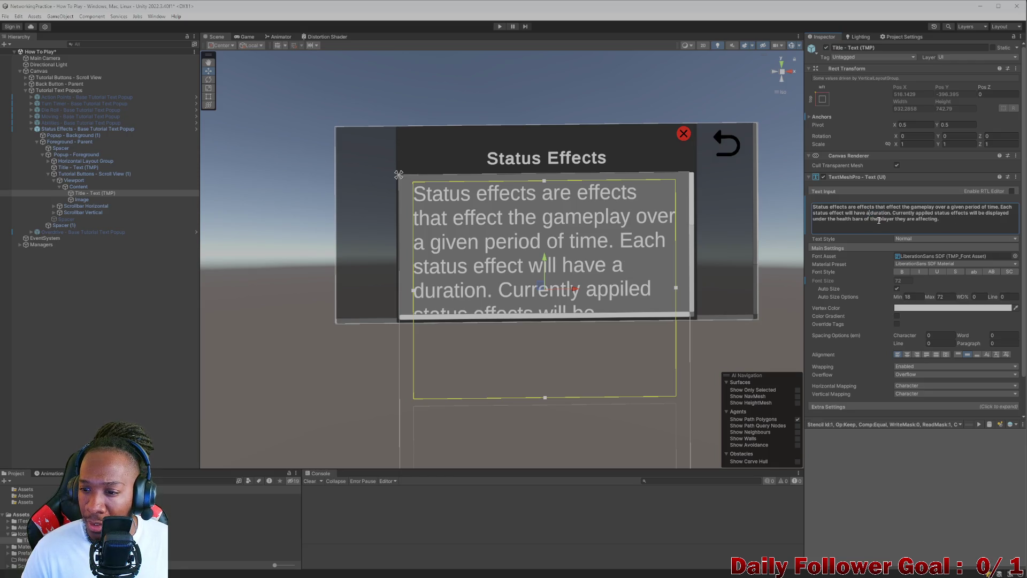
mouse_move(892, 213)
mouse_down()
mouse_move(993, 213)
mouse_move(830, 221)
mouse_move(855, 221)
mouse_up()
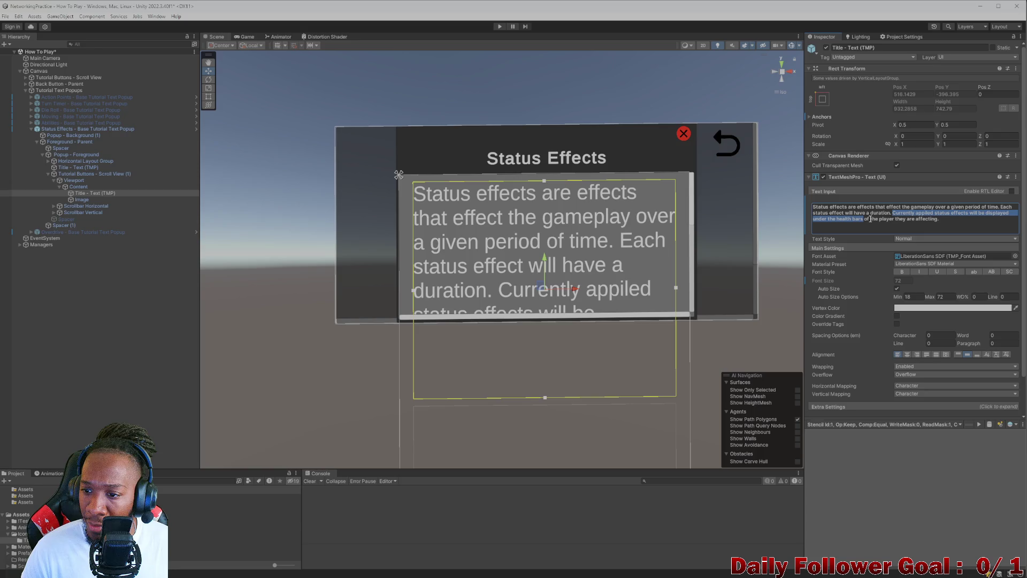
click(863, 220)
key(BackSpace)
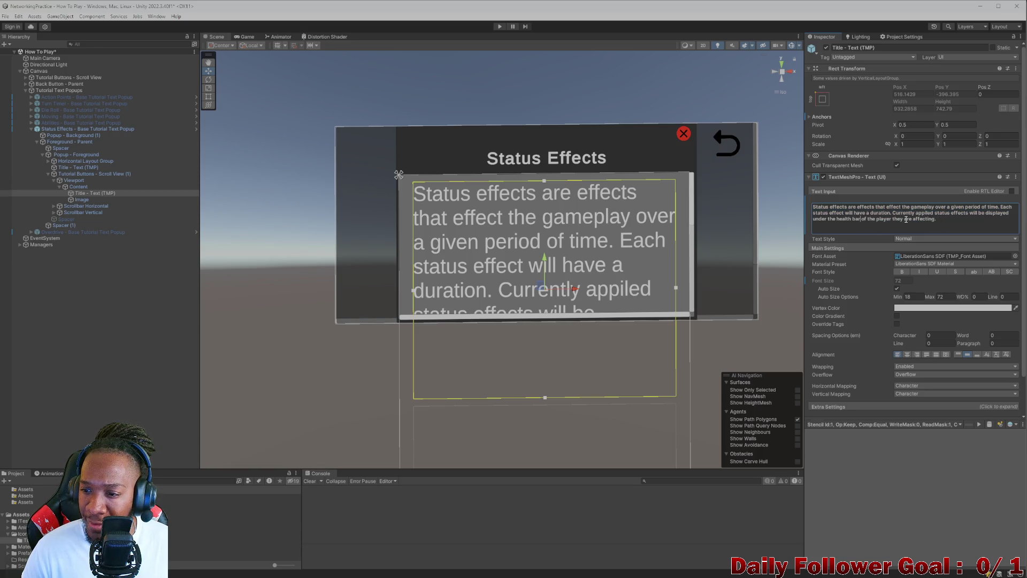
key(BackSpace)
text(it is affecting. )
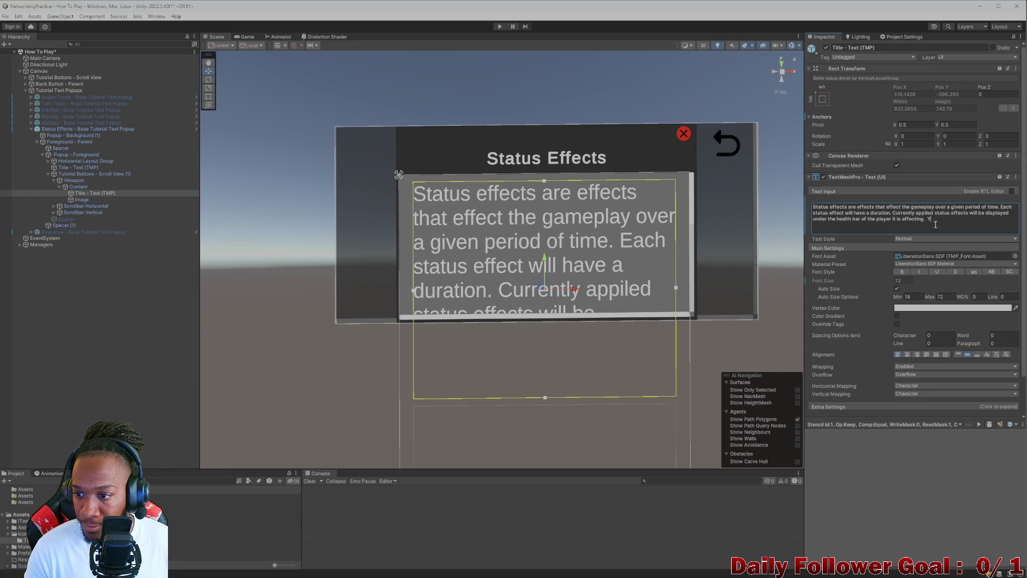
text(The du)
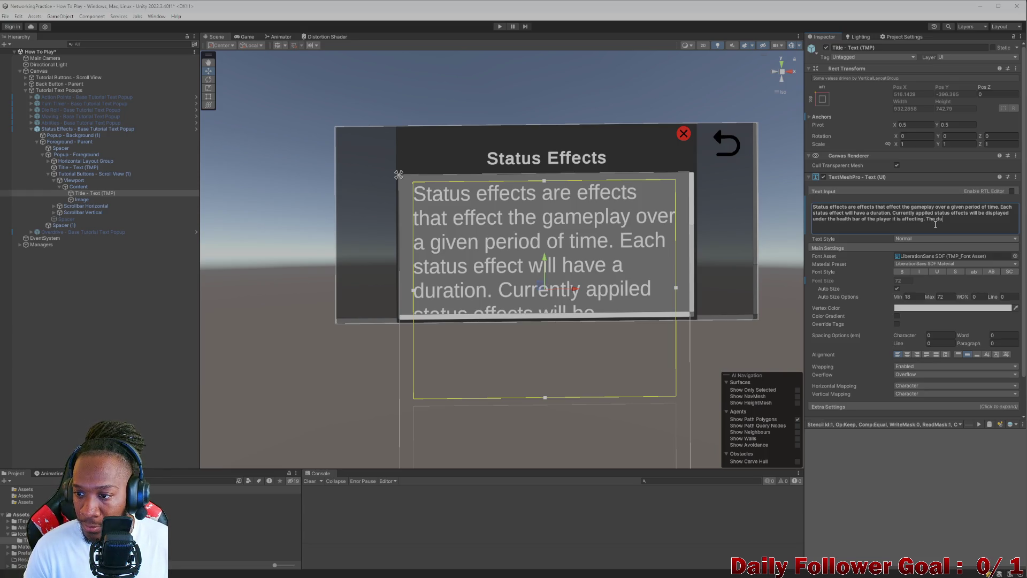
text(ration of)
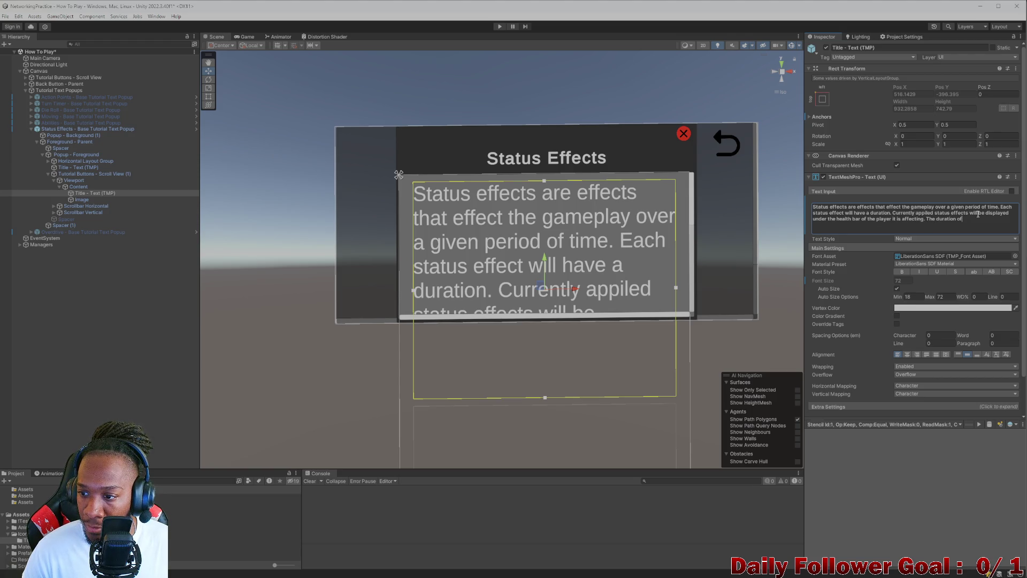
click(1011, 215)
Step: Add 'as icons' and explain the status effect duration is displayed as a number above
text(as icons)
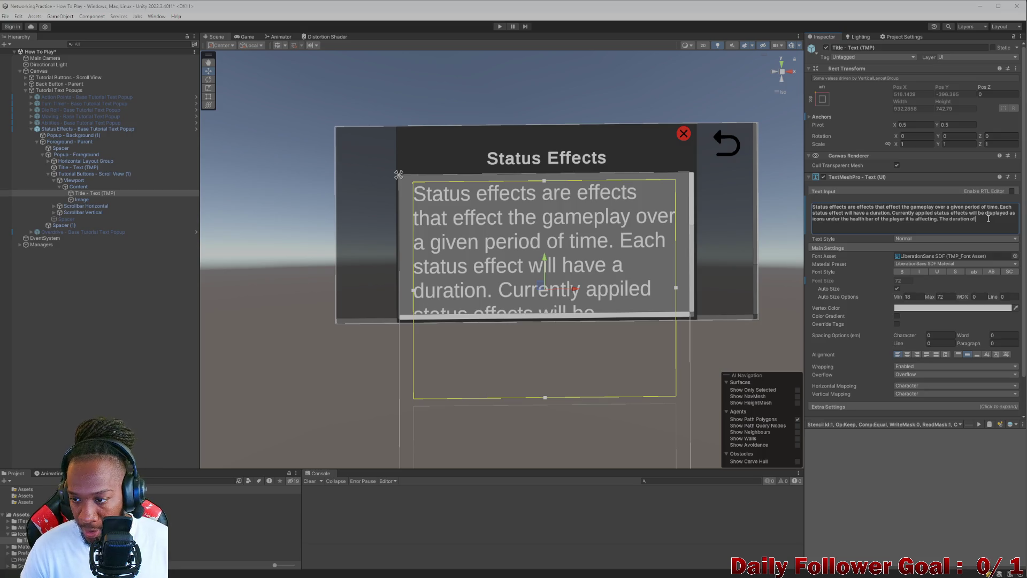
text(at status effect)
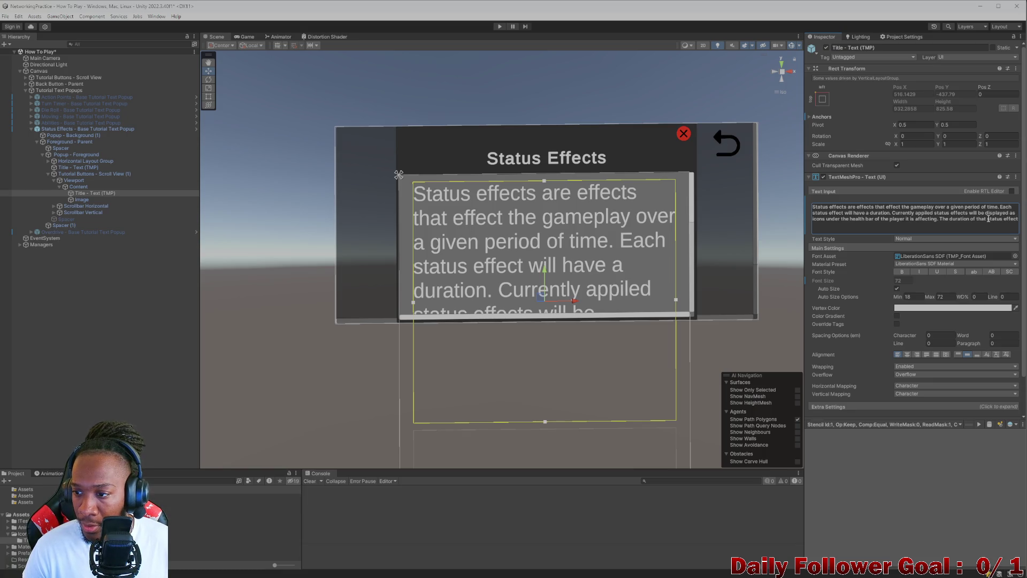
text( will be disp)
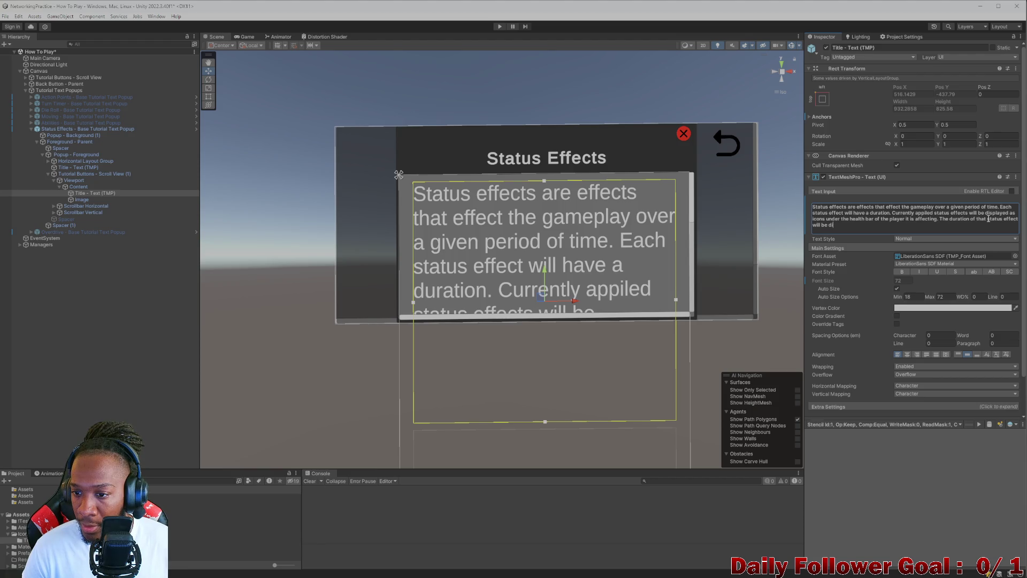
text(lauye)
key(BackSpace)
key(BackSpace)
text(y)
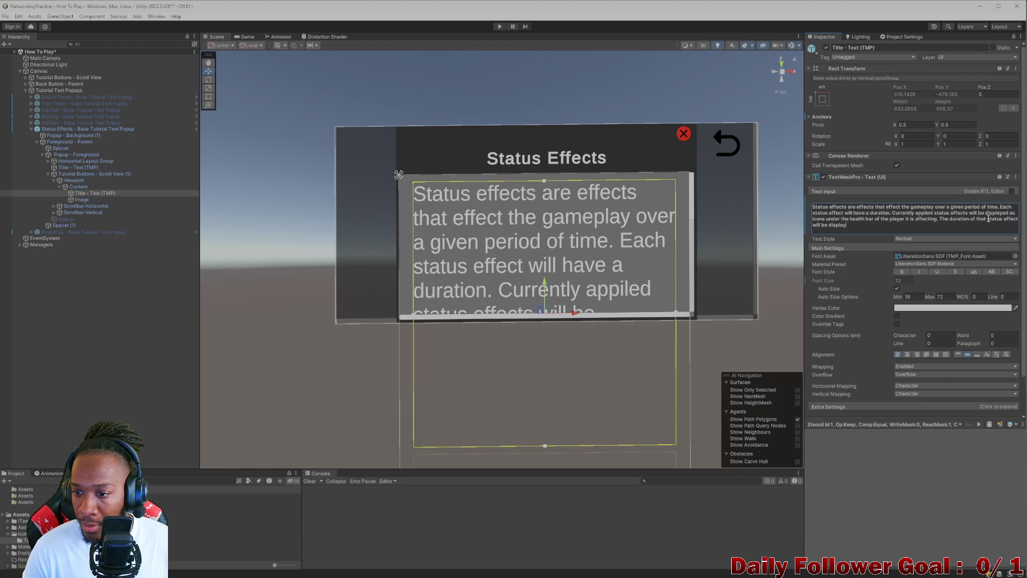
text(d nu num,b)
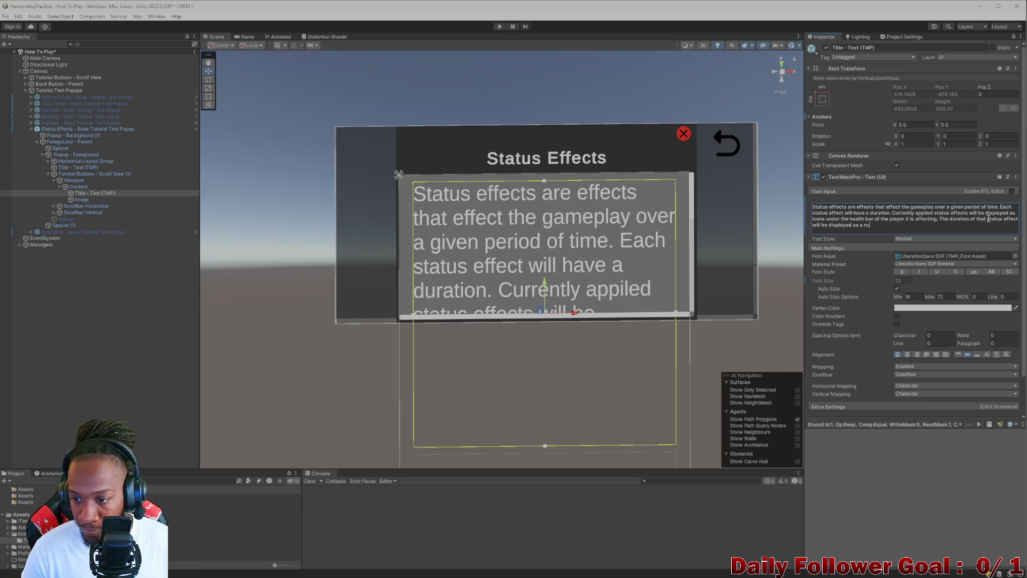
key(BackSpace)
key(BackSpace)
text(ber a)
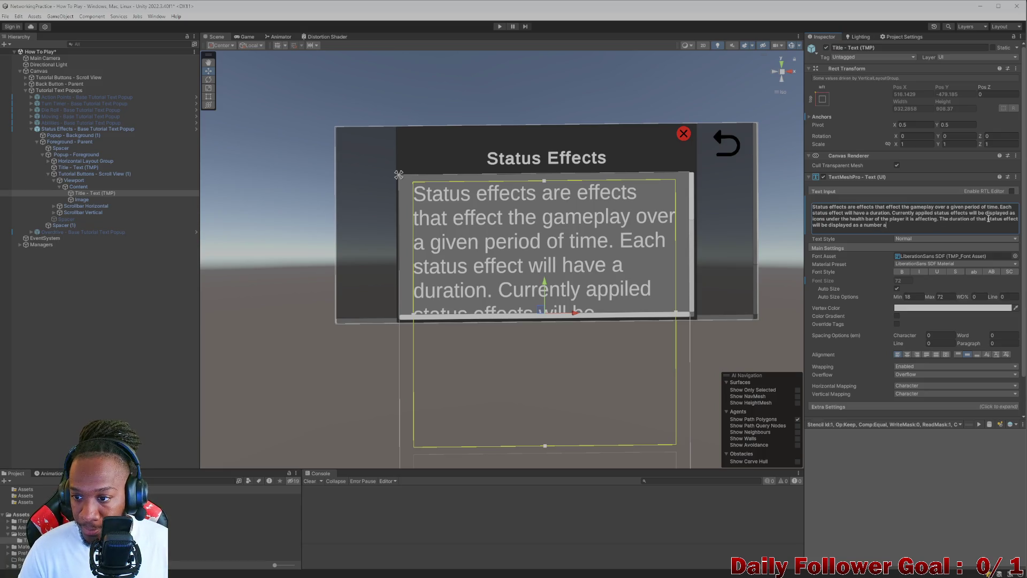
text(bouve)
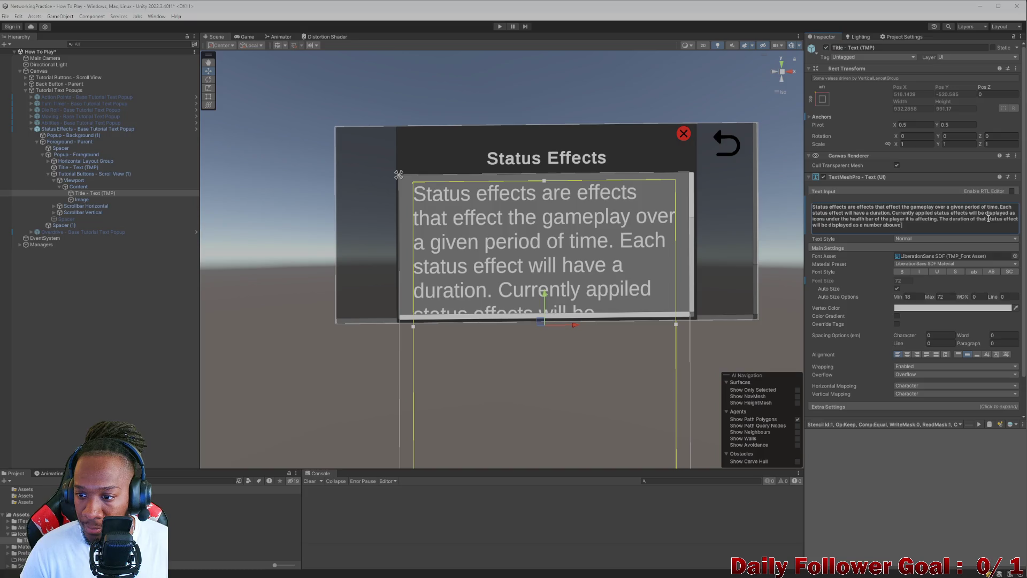
key(BackSpace)
key(BackSpace)
key(BackSpace)
text(ve that icon.)
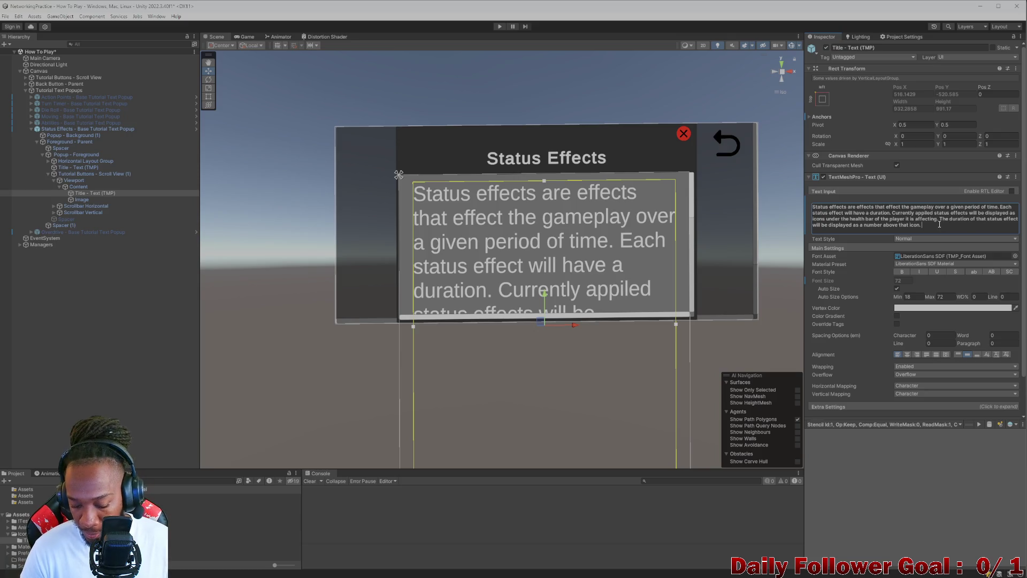
Step: Add that status effects can be good or bad, a buff or a debuff, then begin 'One status effect might make you stronger'
text(S)
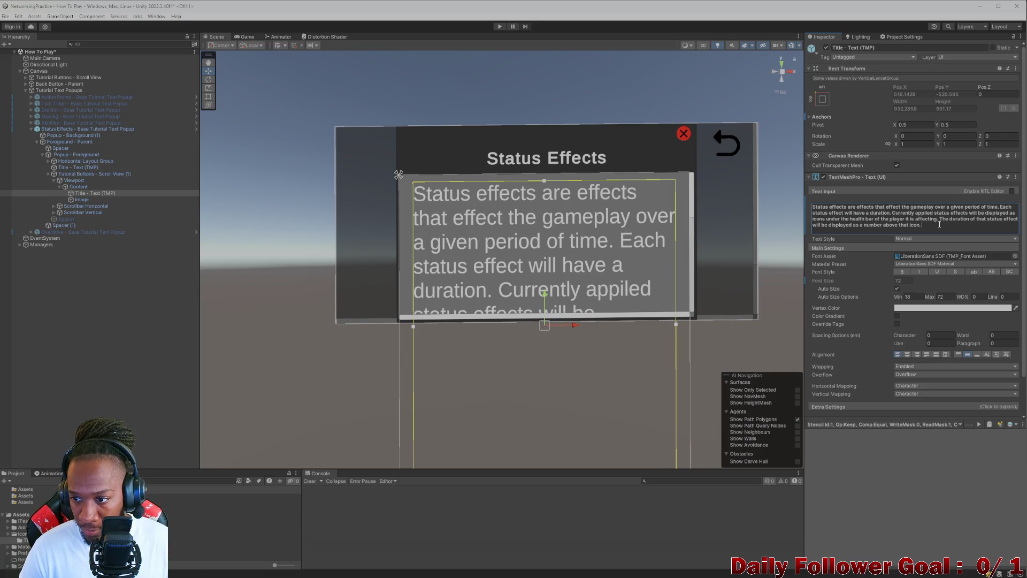
text(tatus)
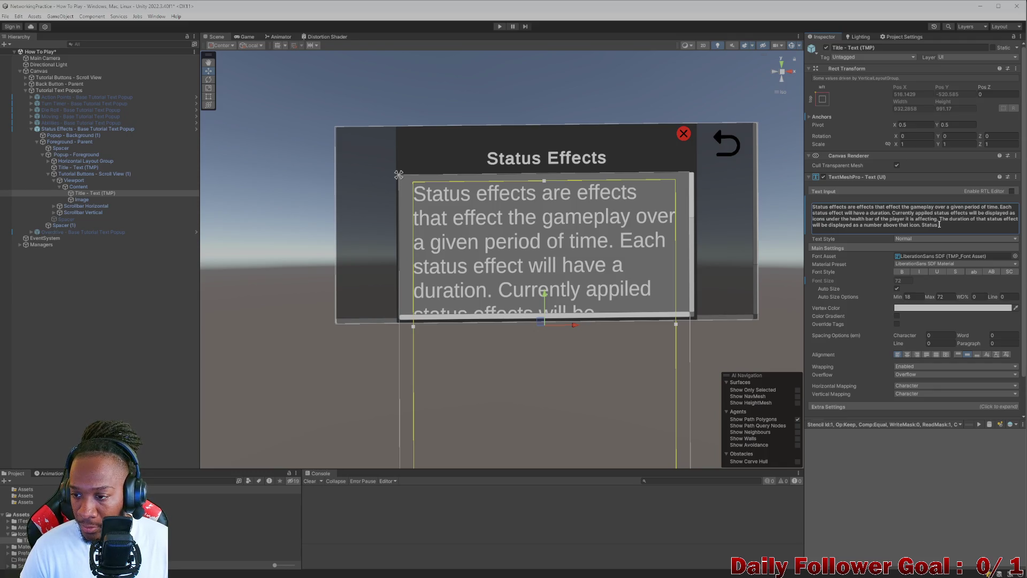
text(effe)
text(cts v)
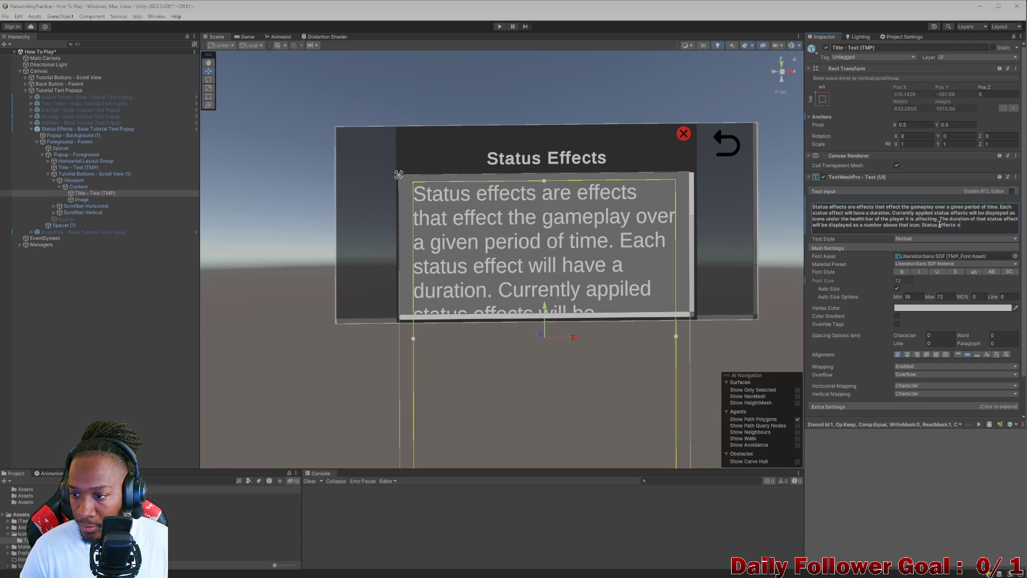
key(BackSpace)
text(can be)
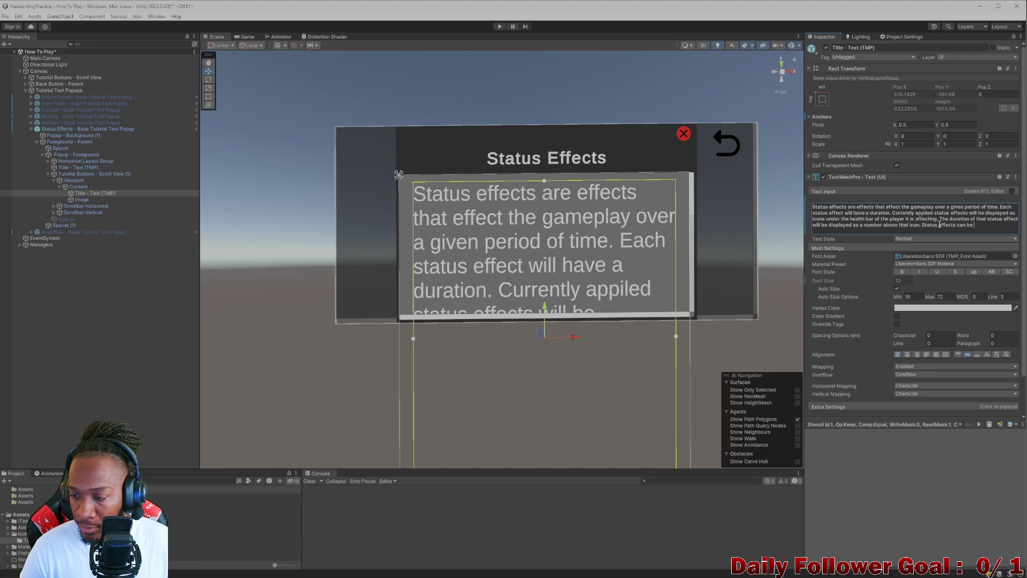
text( bu)
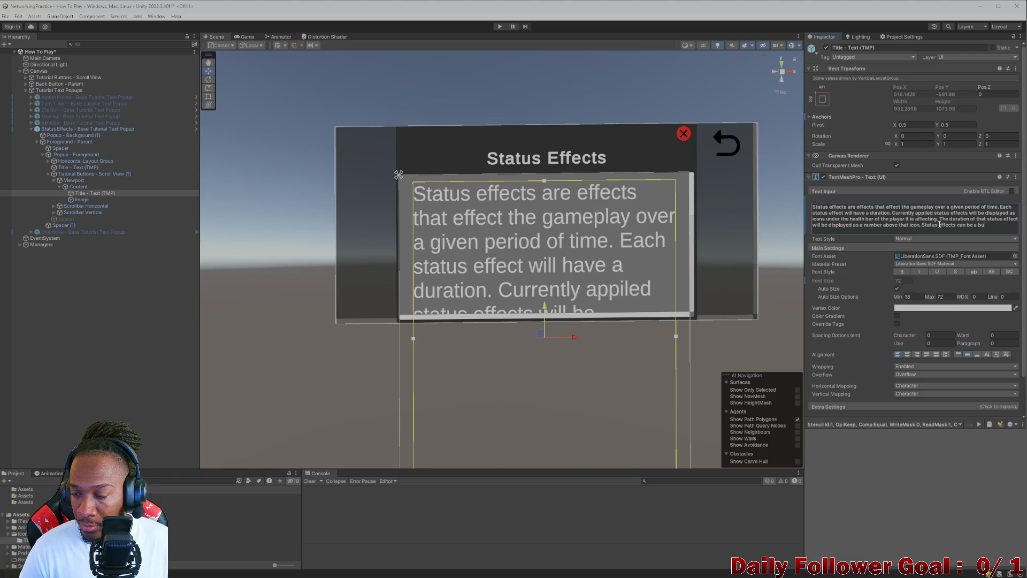
key(BackSpace)
key(BackSpace)
key(BackSpace)
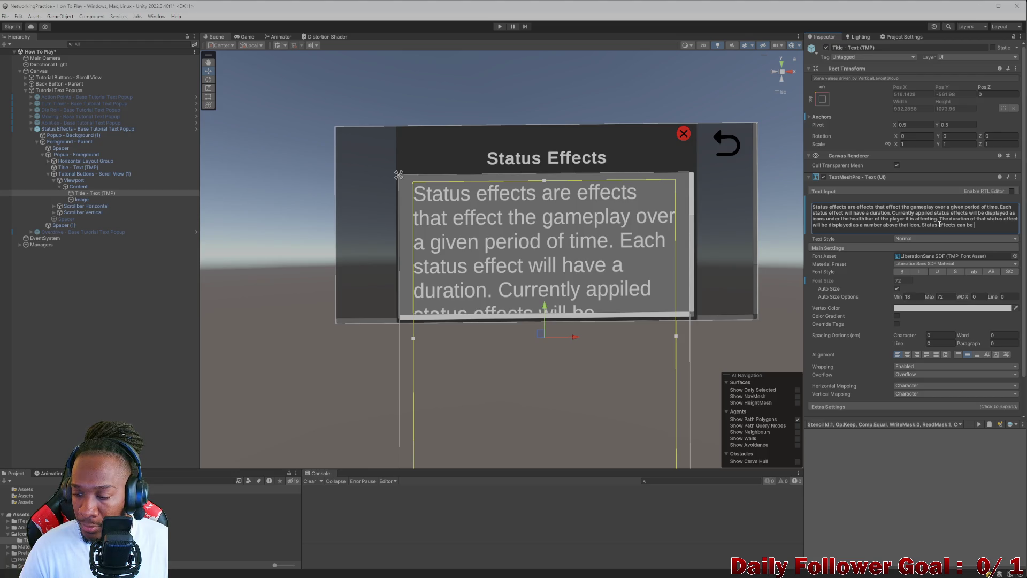
text(buff or)
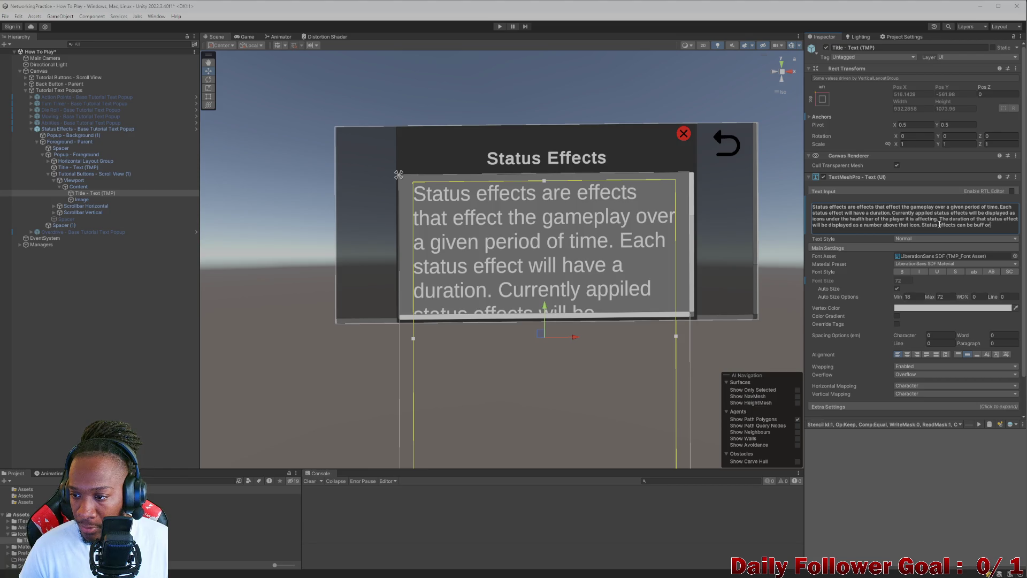
key(BackSpace)
key(BackSpace)
key(BackSpace)
text(good )
text(and)
key(BackSpace)
key(BackSpace)
key(BackSpace)
text(or ba)
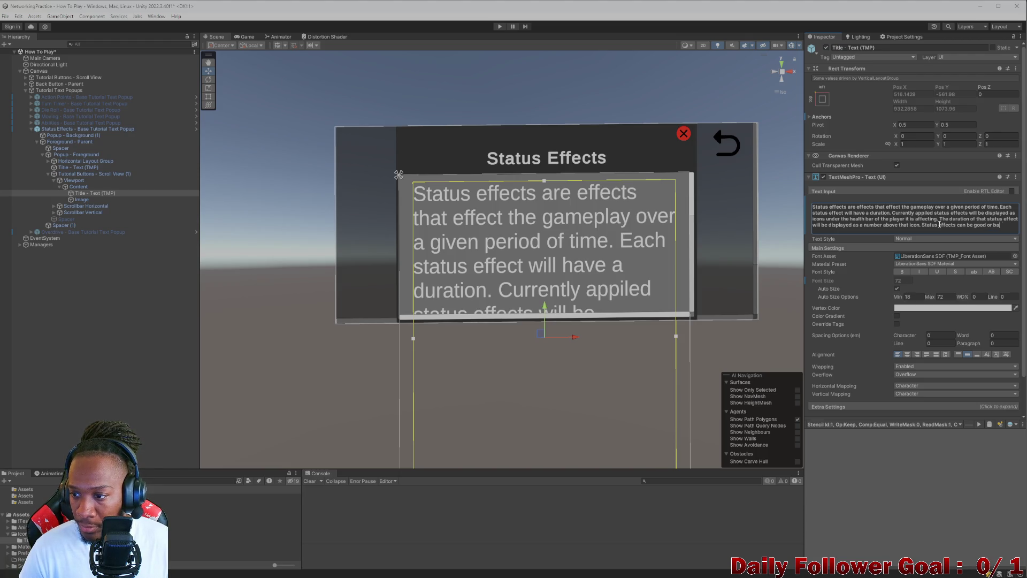
text(d, a buff or a debuff)
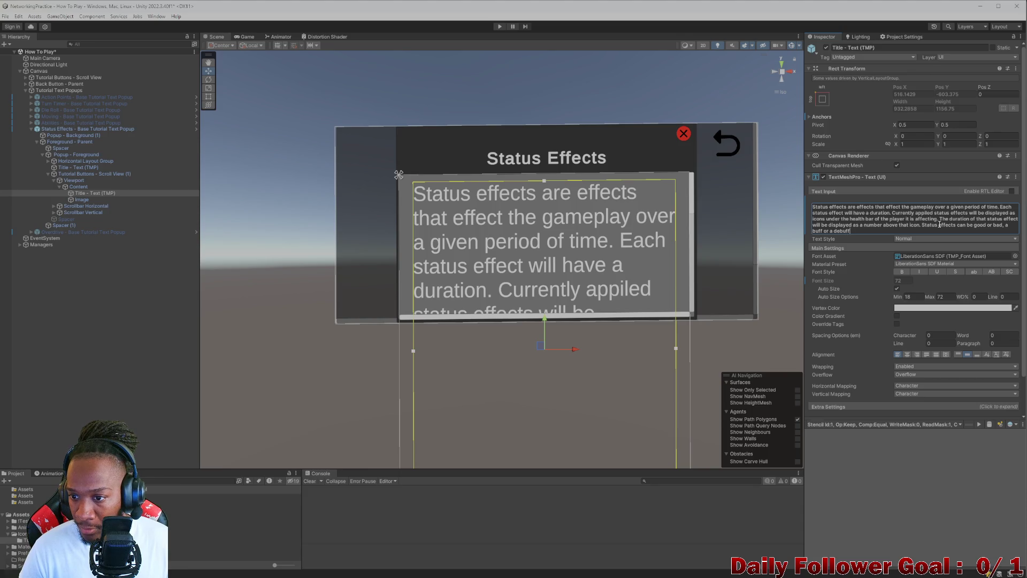
text(. On)
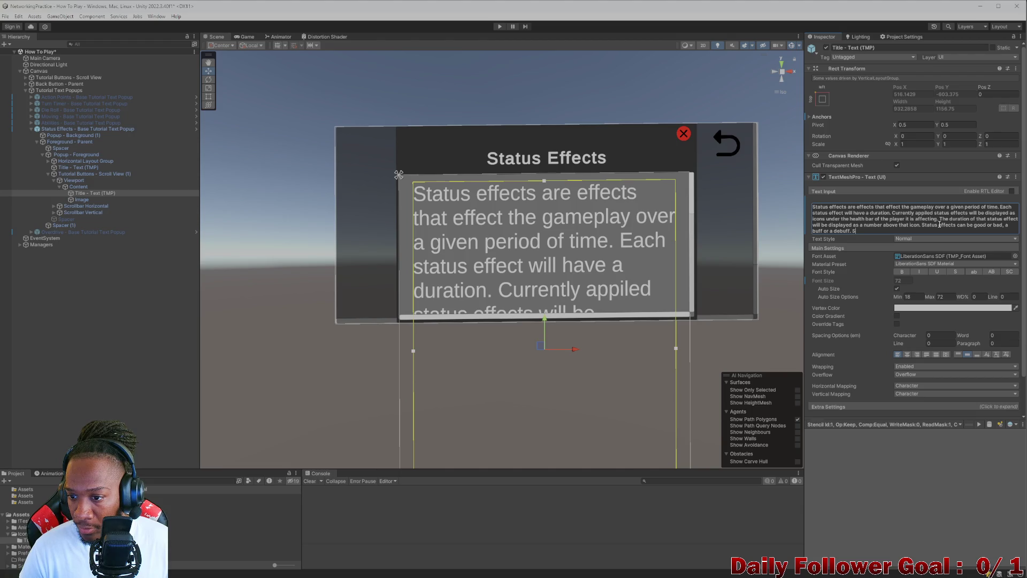
text( sxus)
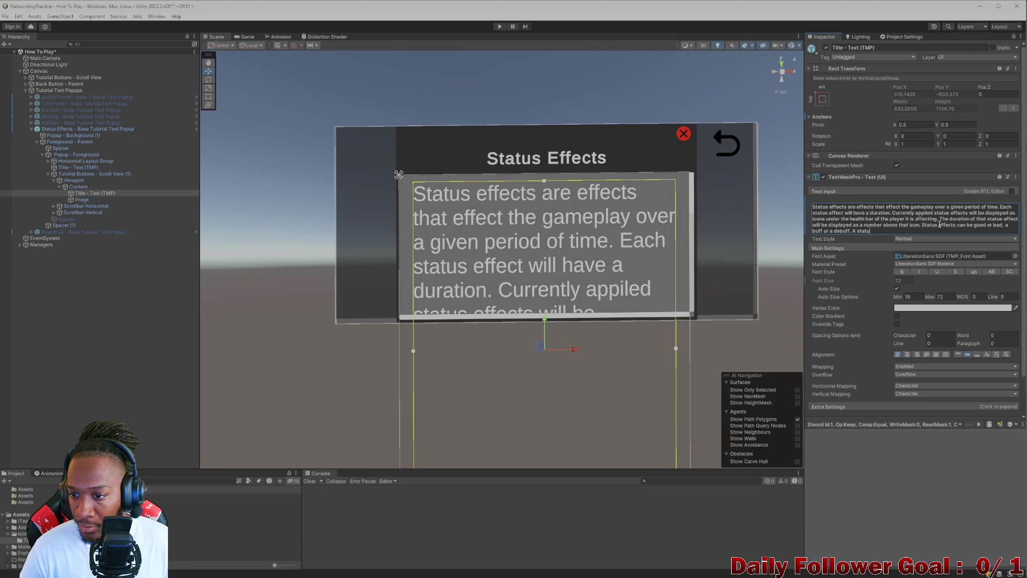
key(BackSpace)
key(BackSpace)
key(BackSpace)
text(One )
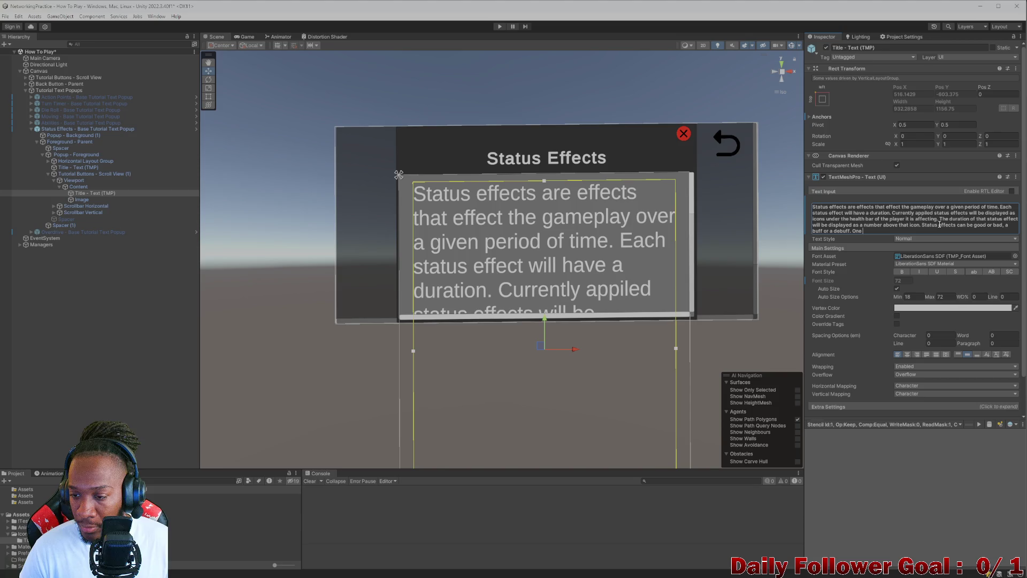
text(status e)
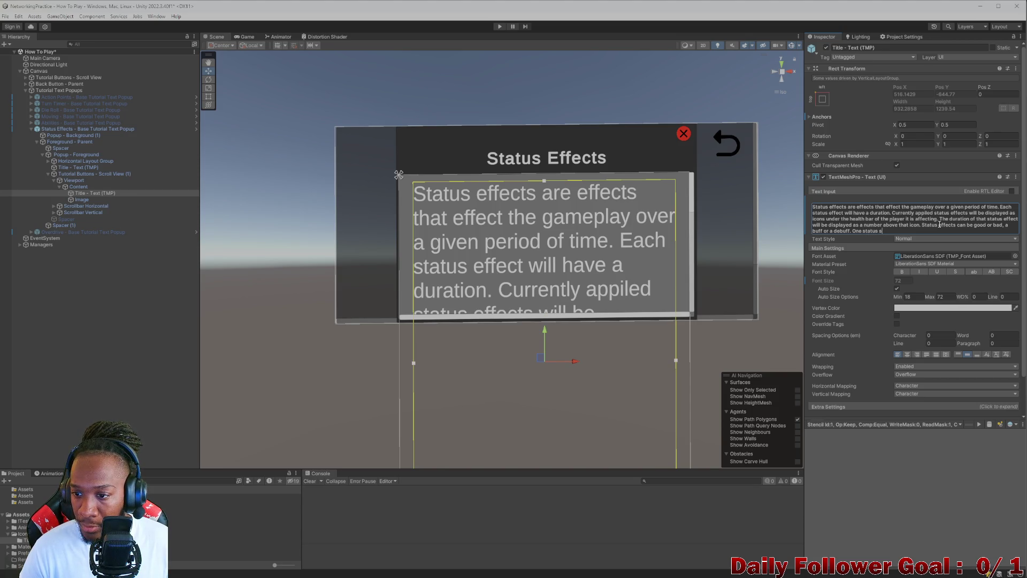
text(ffect might)
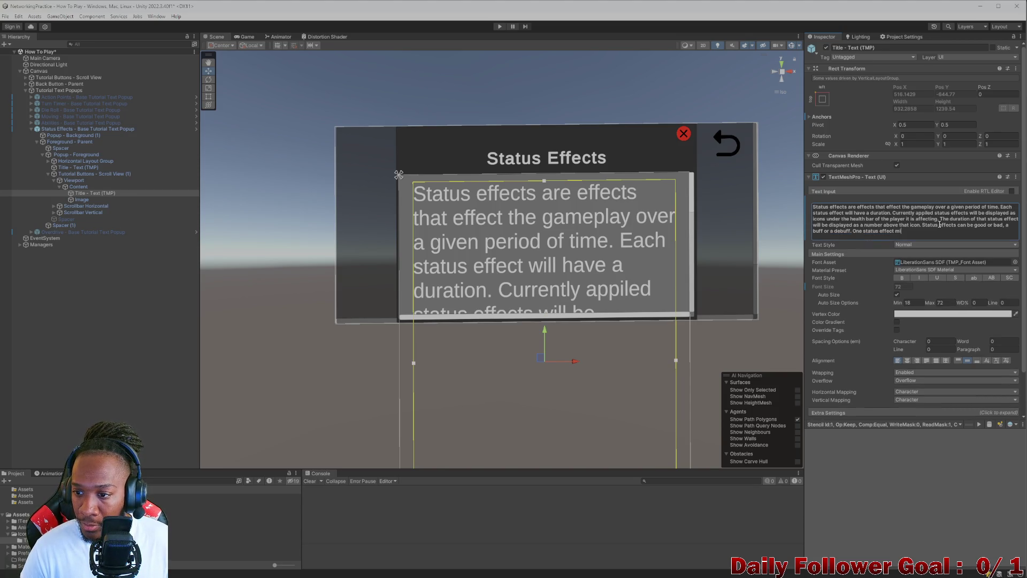
text( make you stronger for )
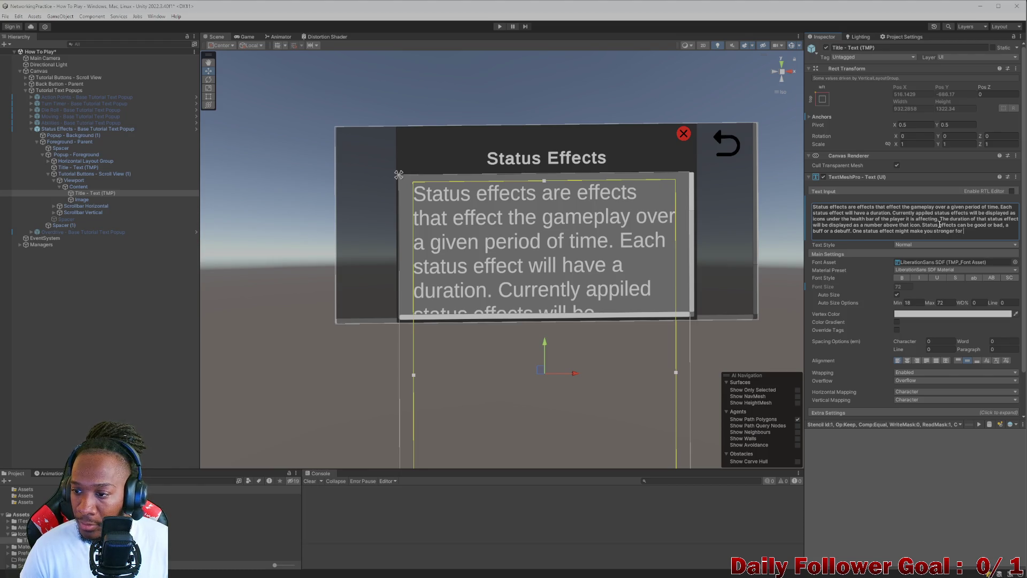
text(some )
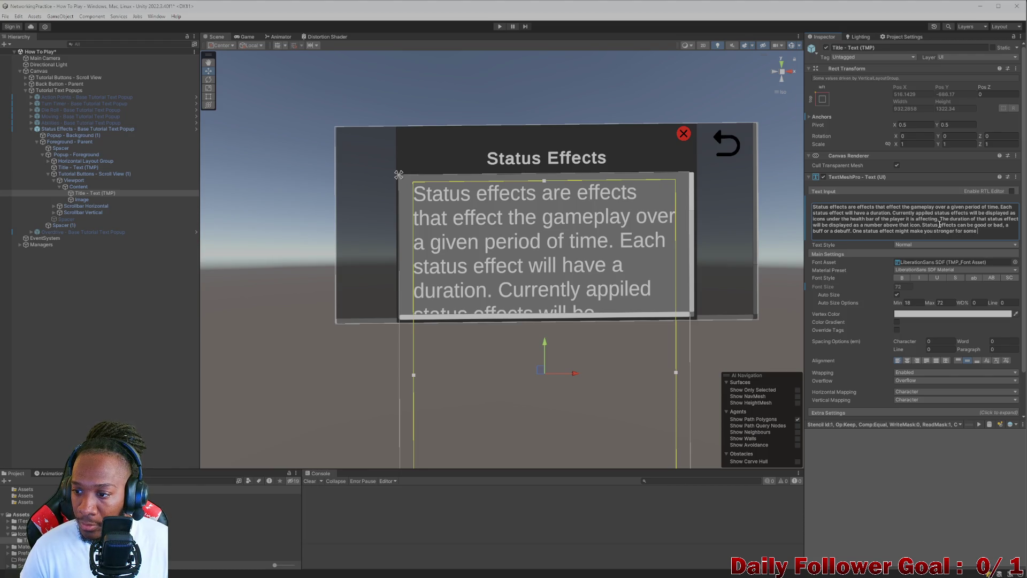
text(amount)
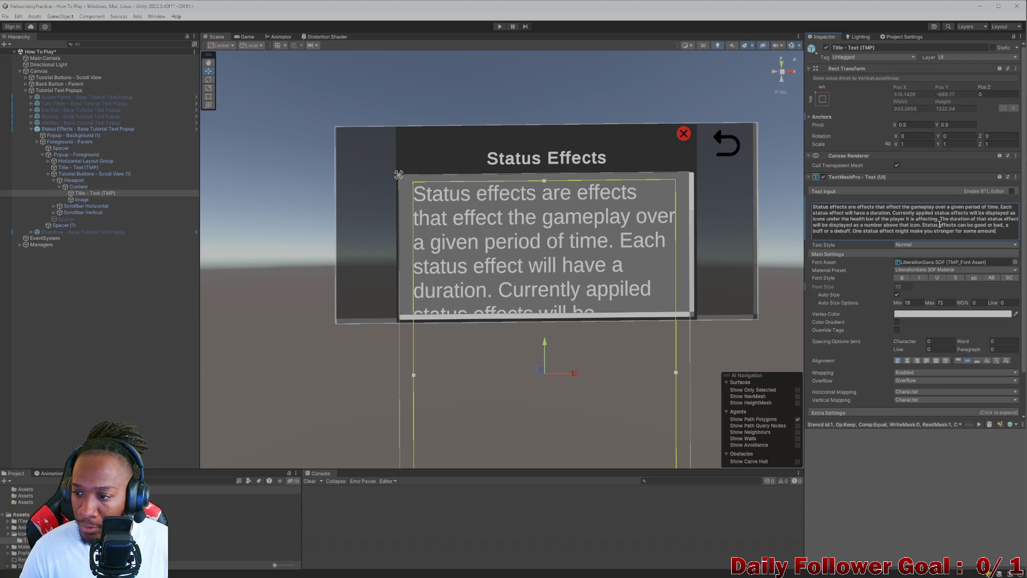
Step: Change 'time' to 'turns' in the status effects description
click(998, 207)
key(BackSpace)
key(BackSpace)
key(BackSpace)
text(urns)
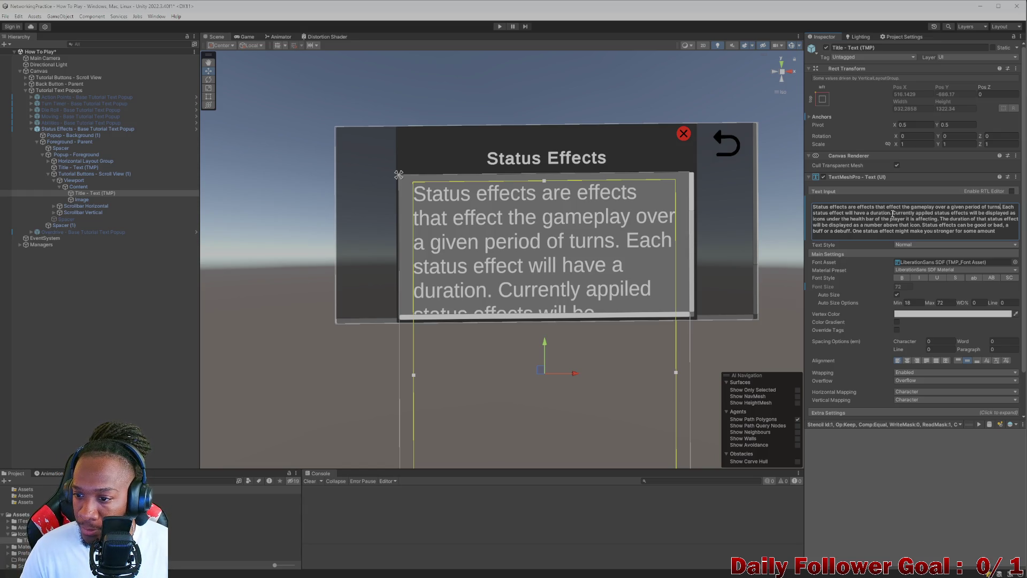
Step: Insert 'The duration will tick down at the end of the applying players turn.' before the good-or-bad sentence
mouse_move(940, 218)
mouse_down()
mouse_move(1003, 220)
mouse_move(904, 225)
mouse_move(918, 225)
mouse_up()
click(922, 225)
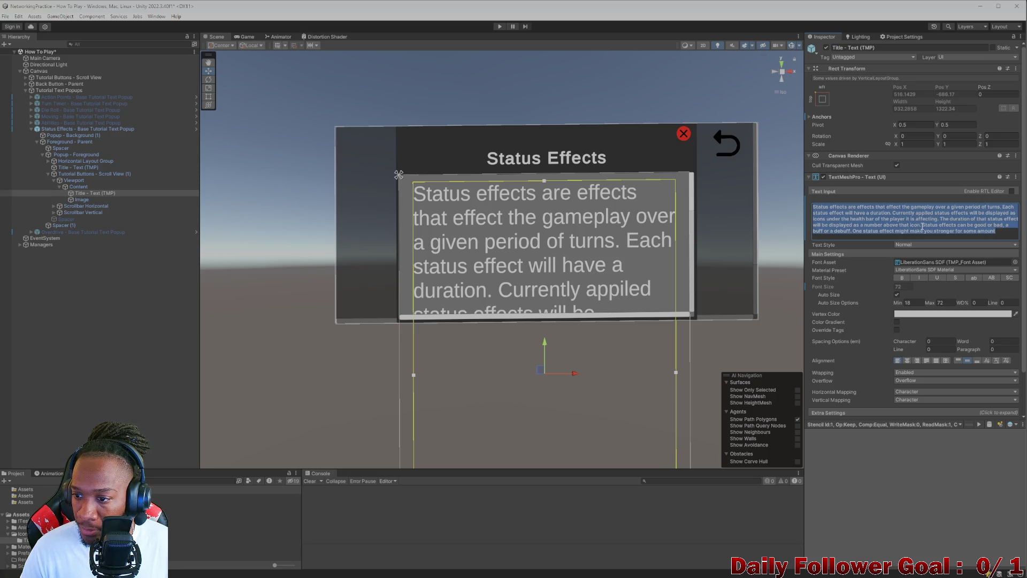
key(Left)
key(Left)
key(Left)
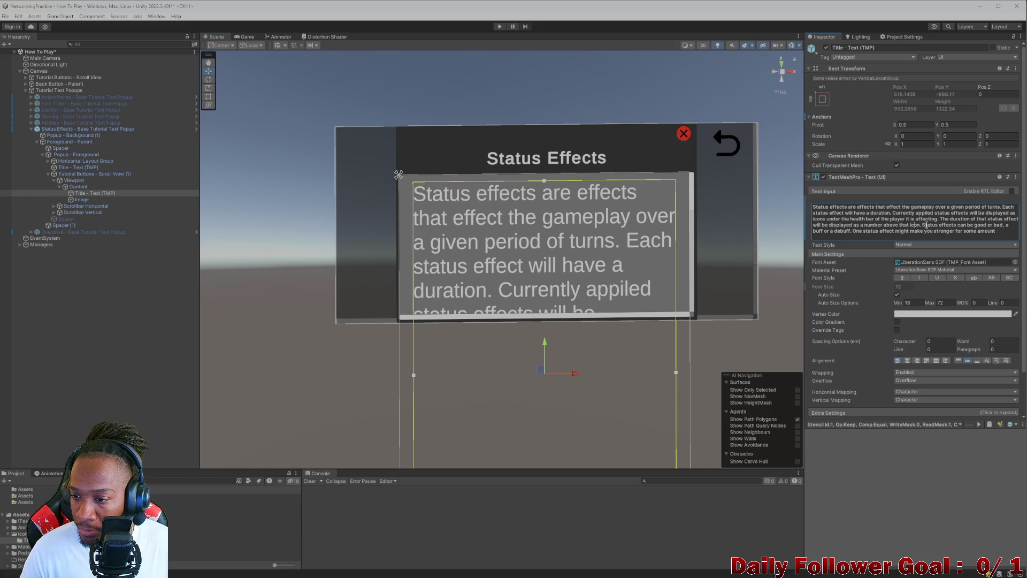
click(925, 225)
text(The s)
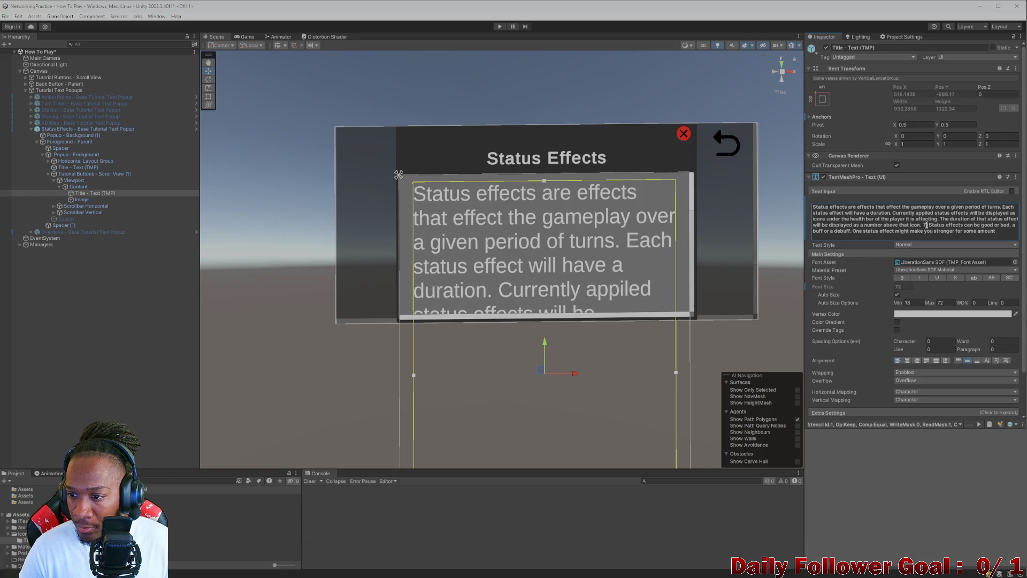
text(ra)
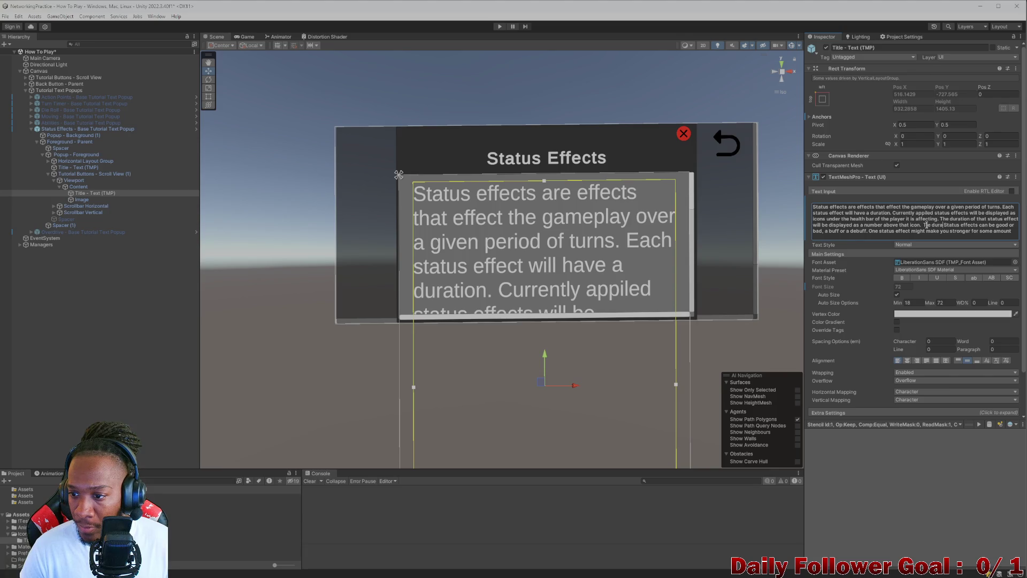
text(tion wio)
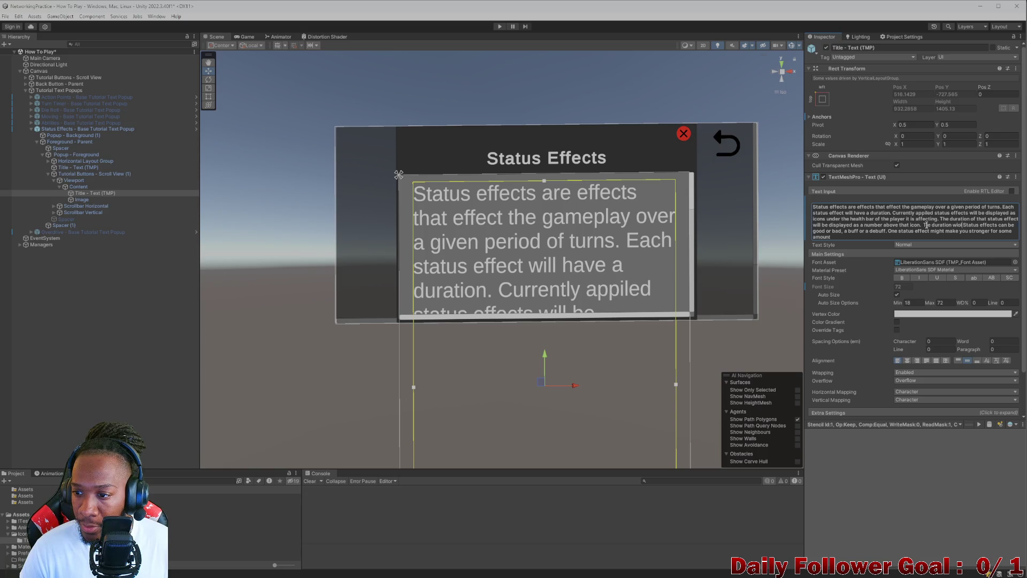
key(BackSpace)
key(BackSpace)
key(BackSpace)
text(ion will tic)
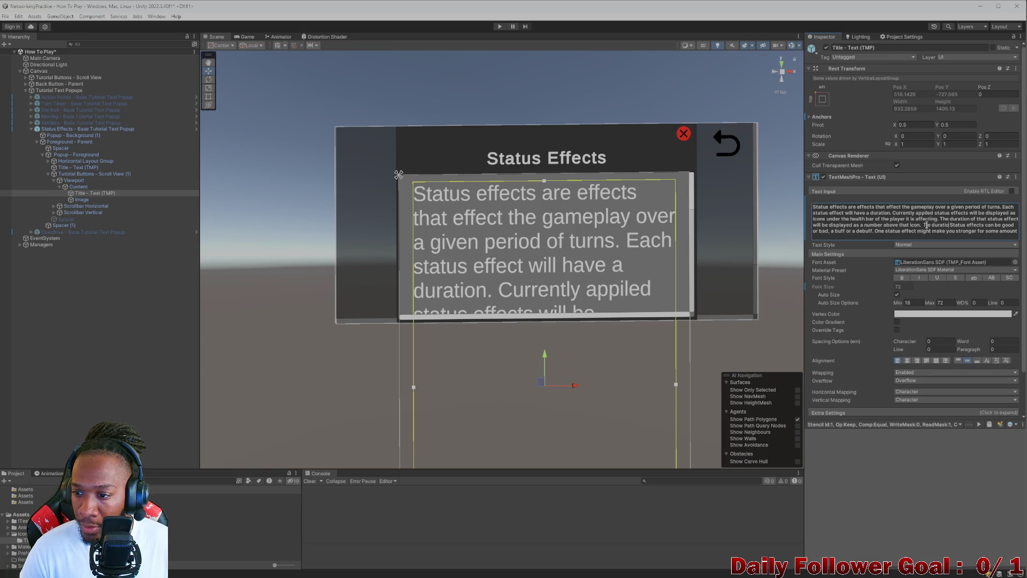
text(k down at )
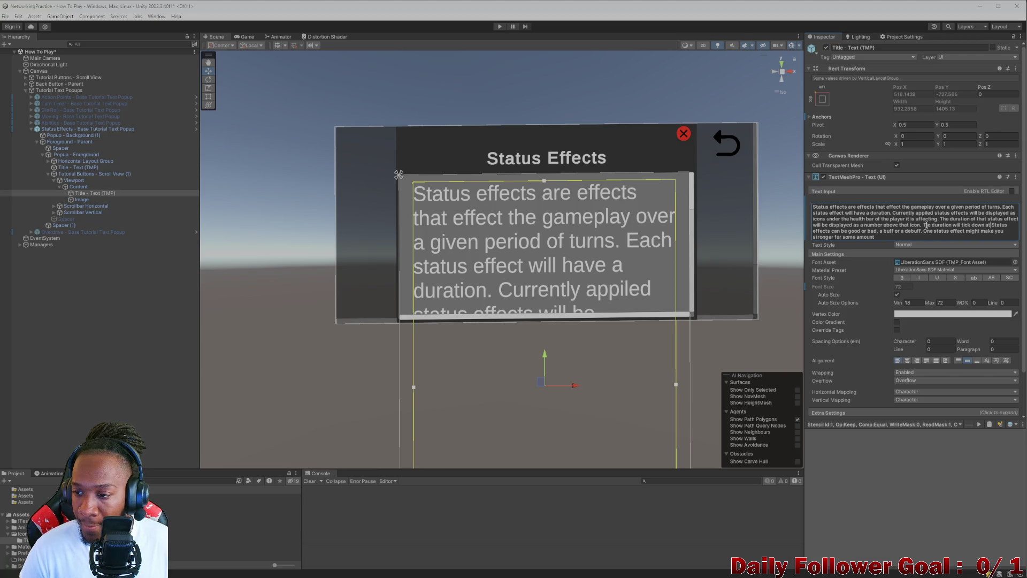
text(end of )
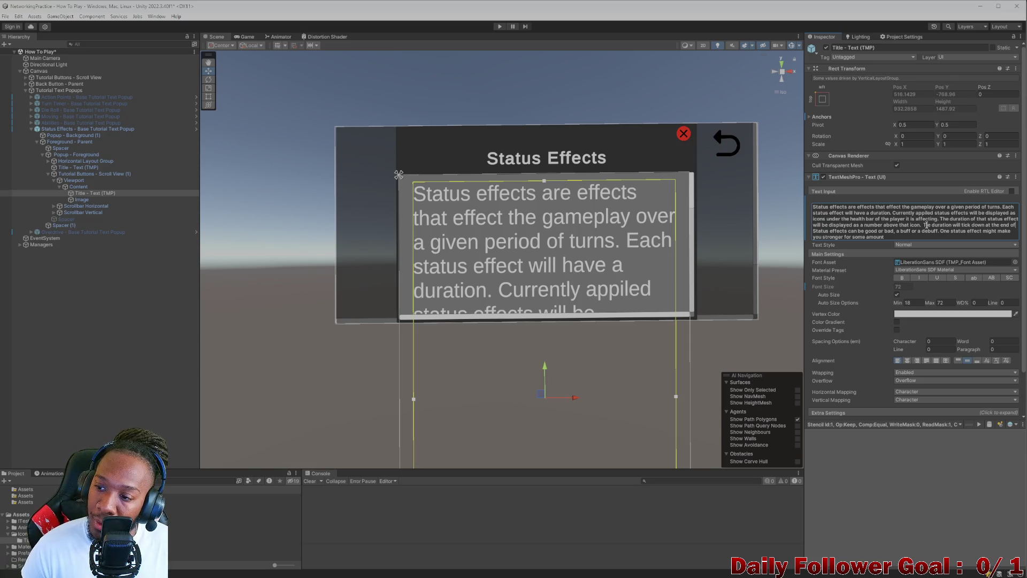
text(the app)
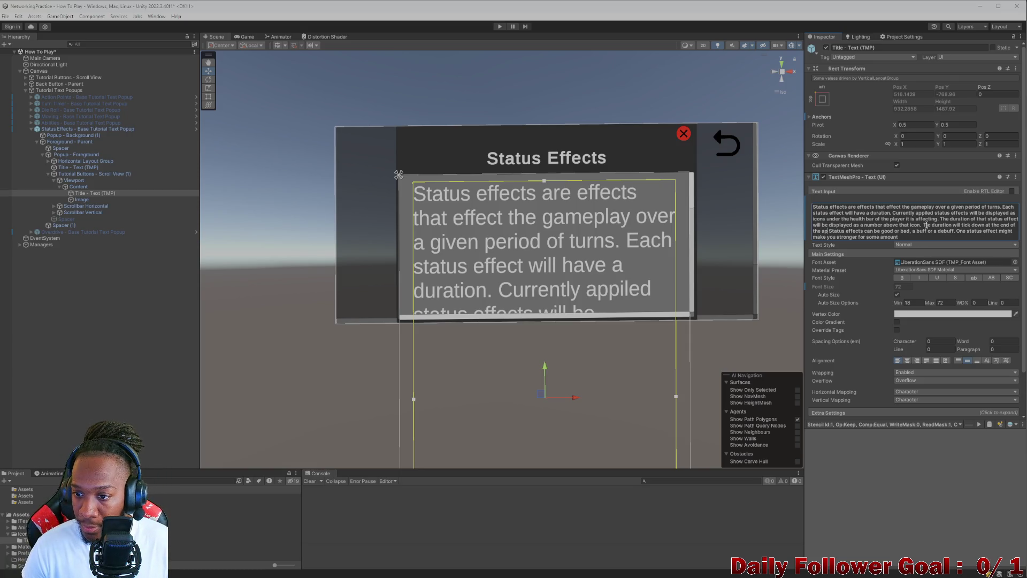
text(lying)
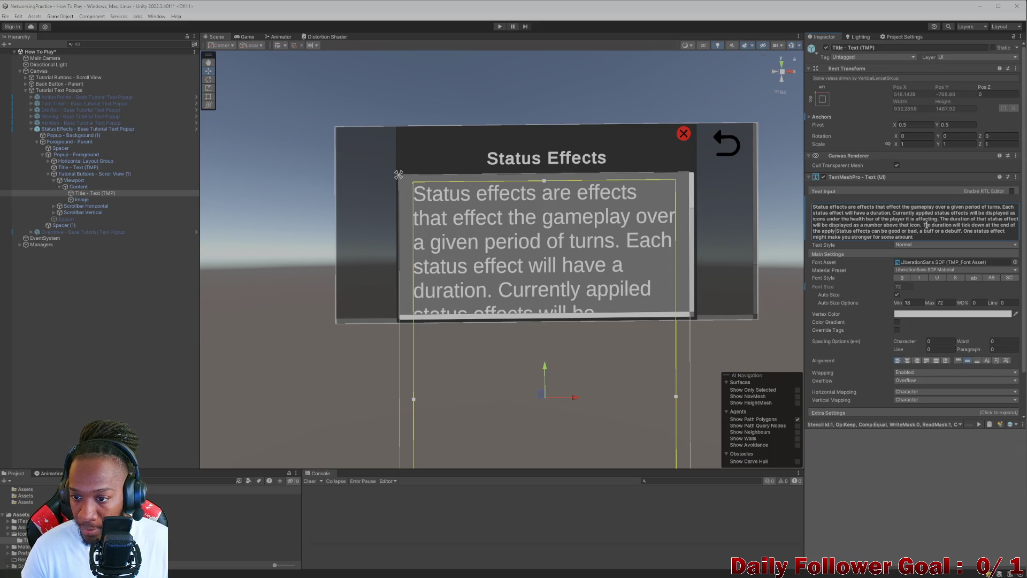
key(BackSpace)
key(BackSpace)
key(BackSpace)
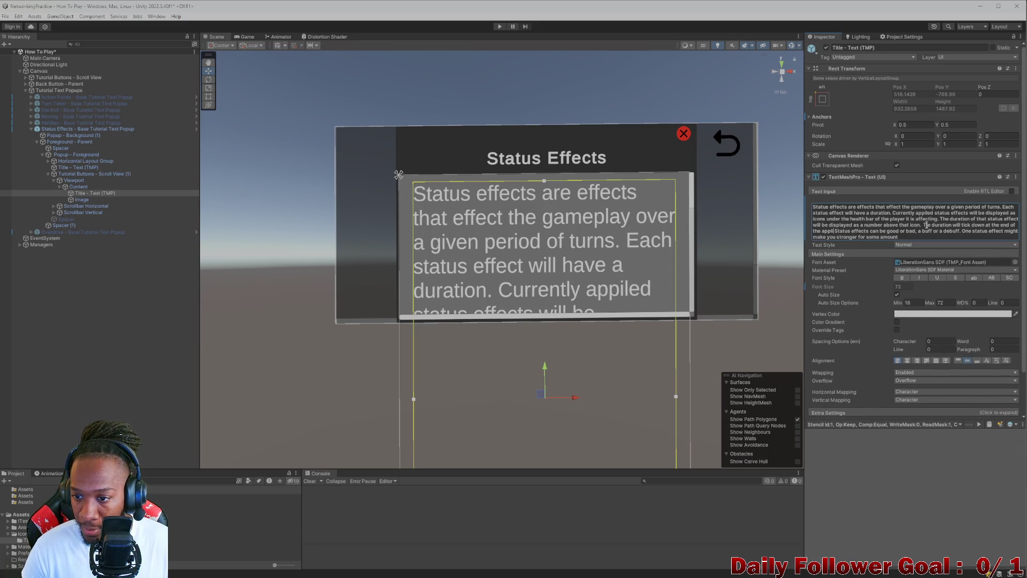
text(lyin)
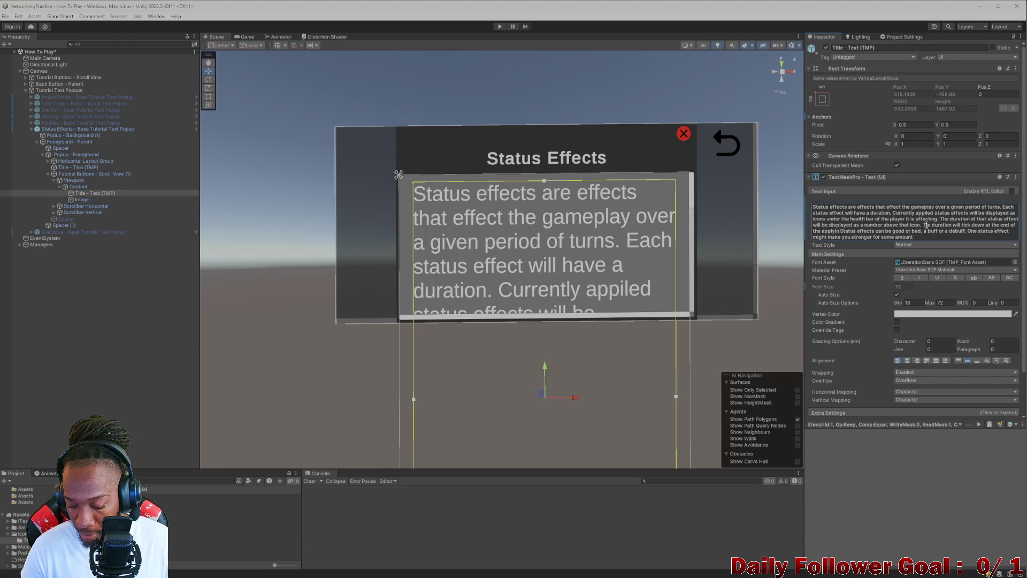
text(g players turn)
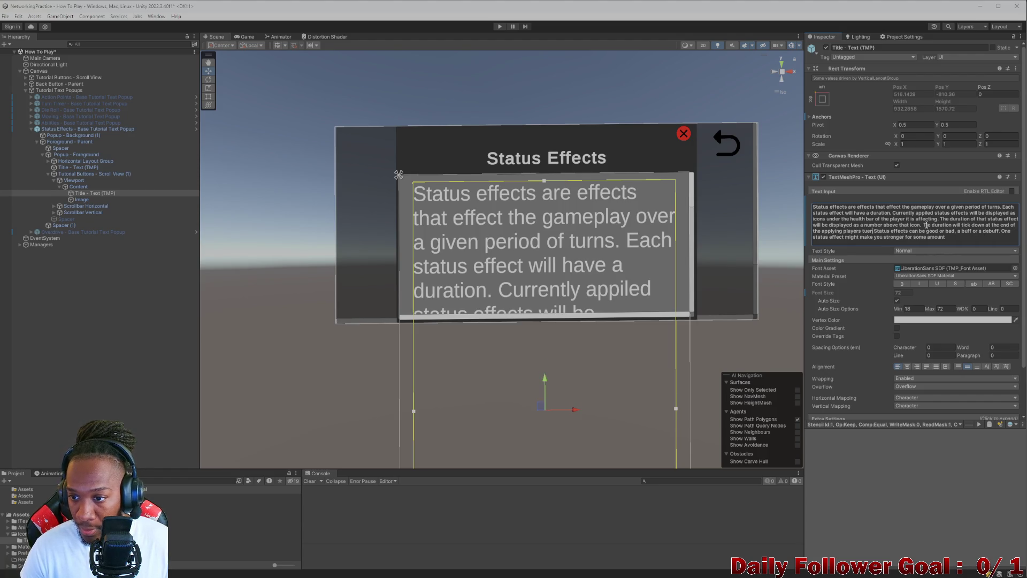
text(. Status)
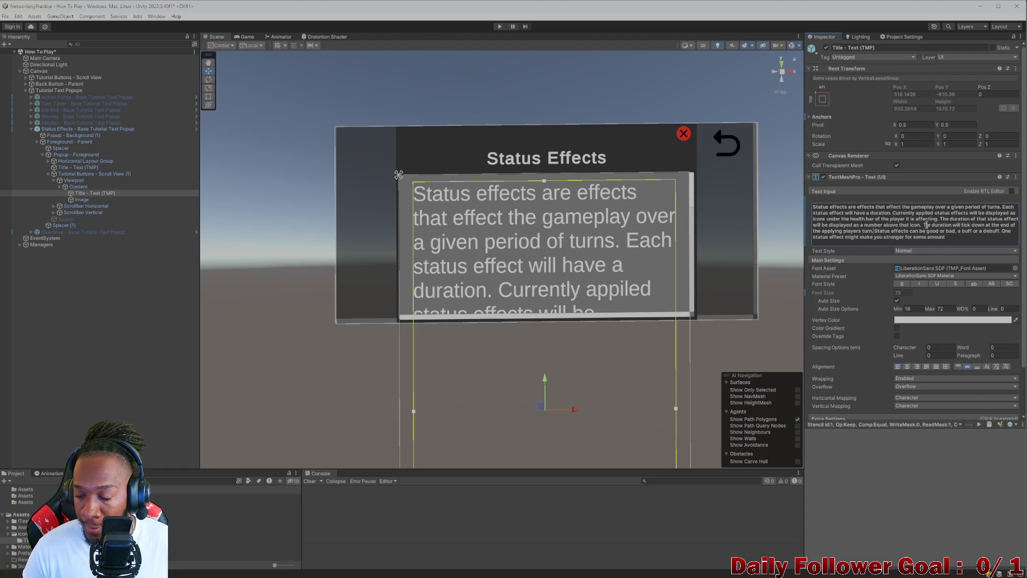
click(958, 238)
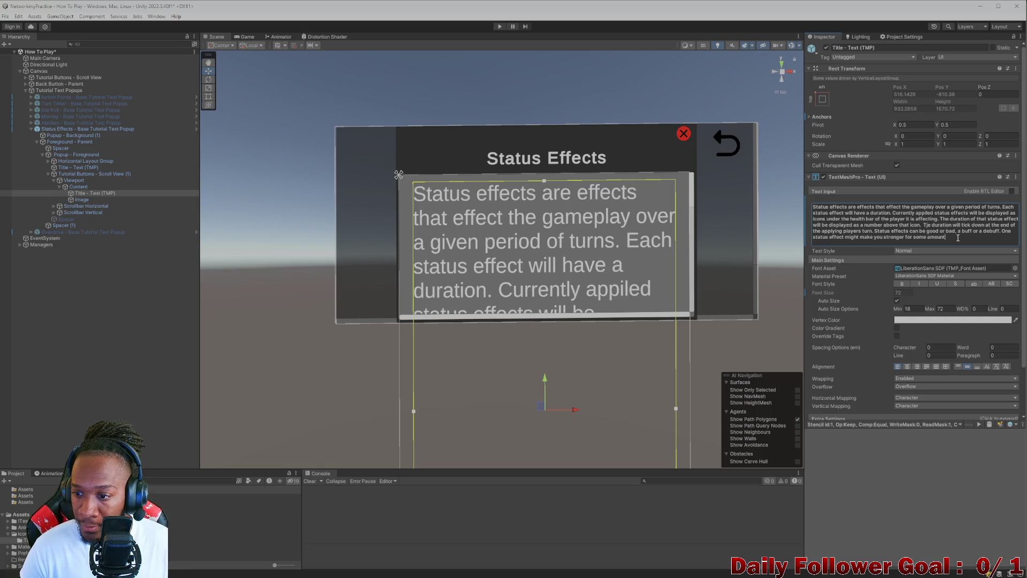
Step: Add 'of turns, another might cause you to take damage over time' to the end of the description
text(odfturn)
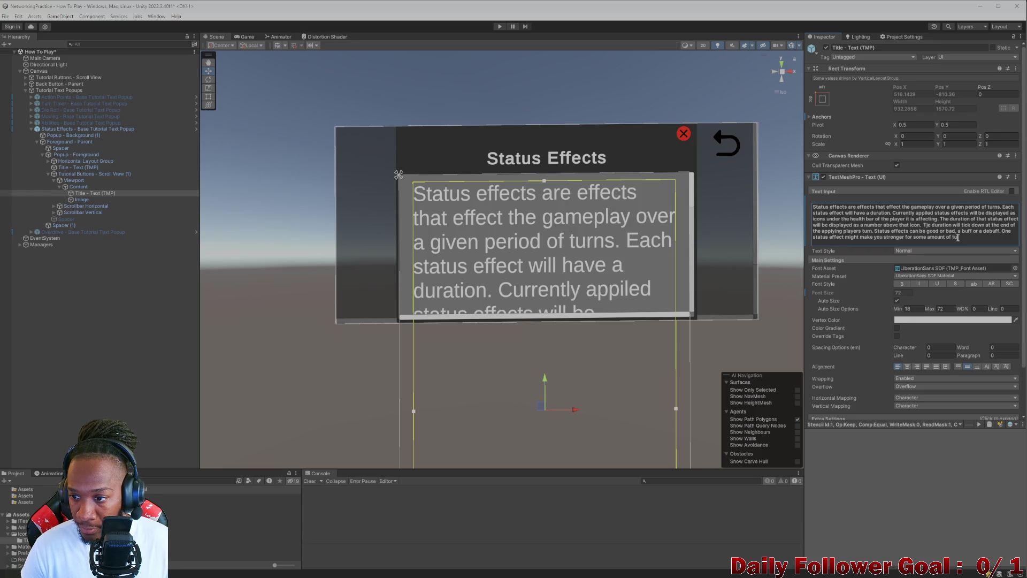
text(Th)
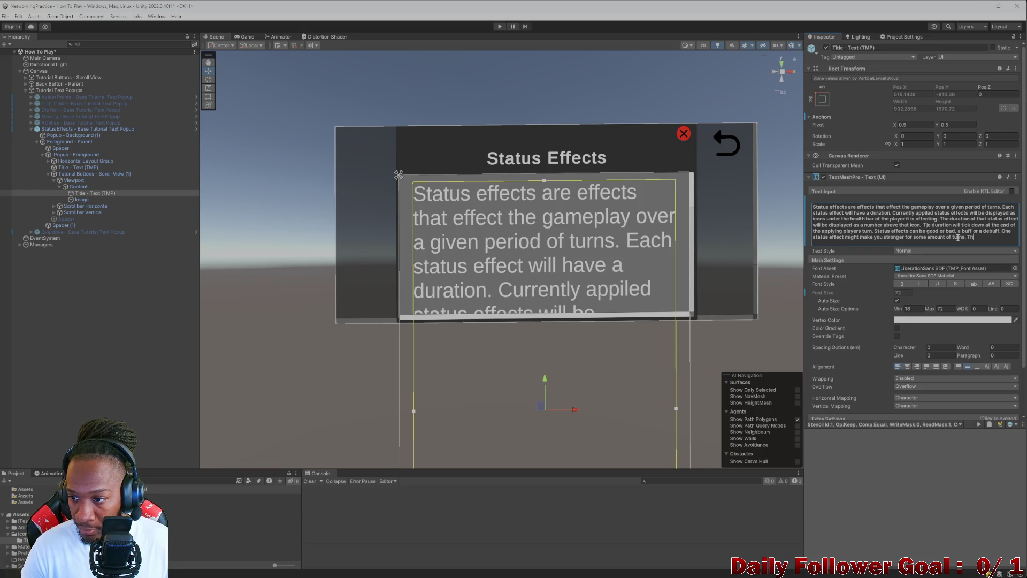
key(BackSpace)
key(BackSpace)
key(BackSpace)
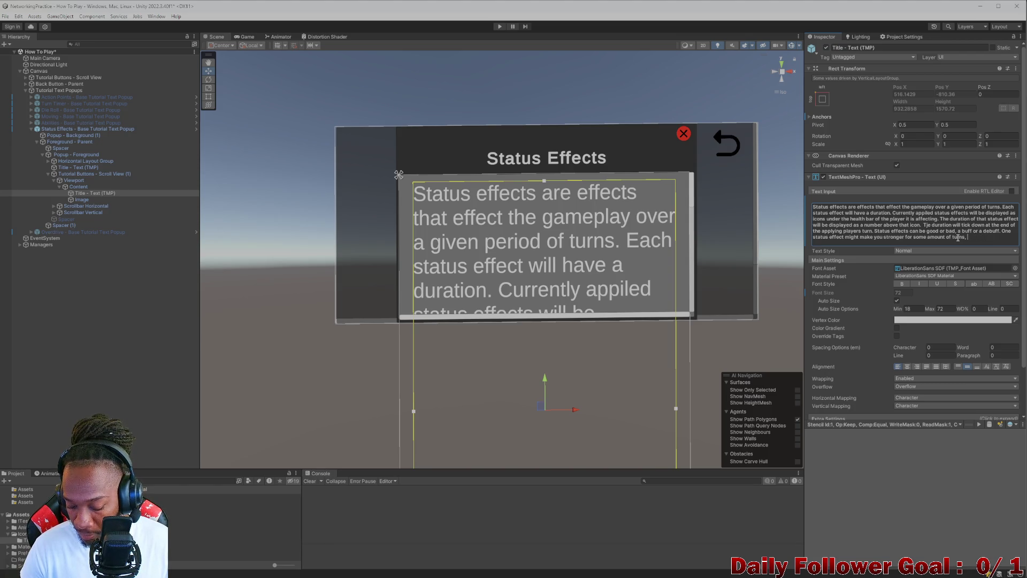
text(another might b)
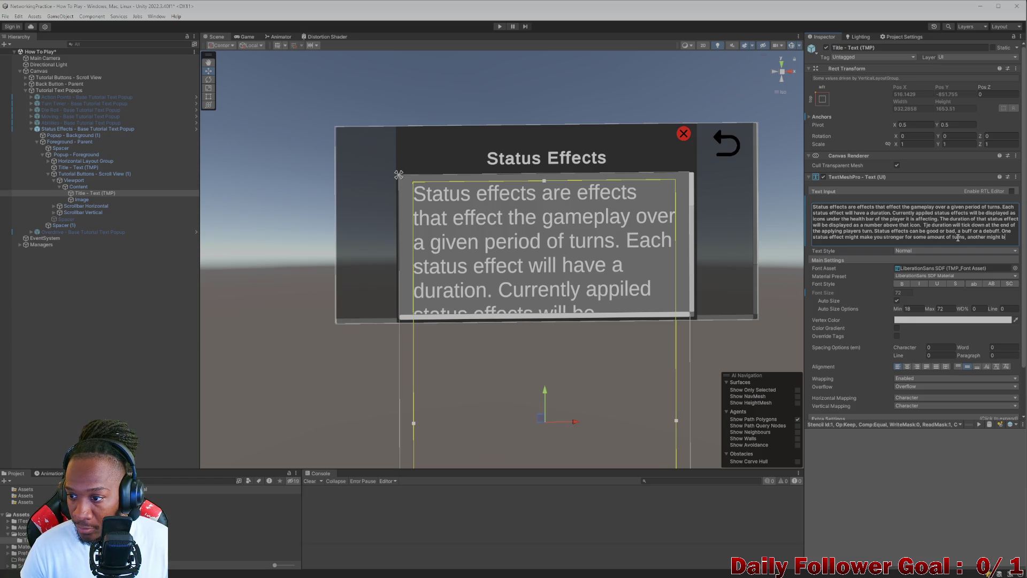
text(dam)
key(BackSpace)
key(BackSpace)
key(BackSpace)
text(cau)
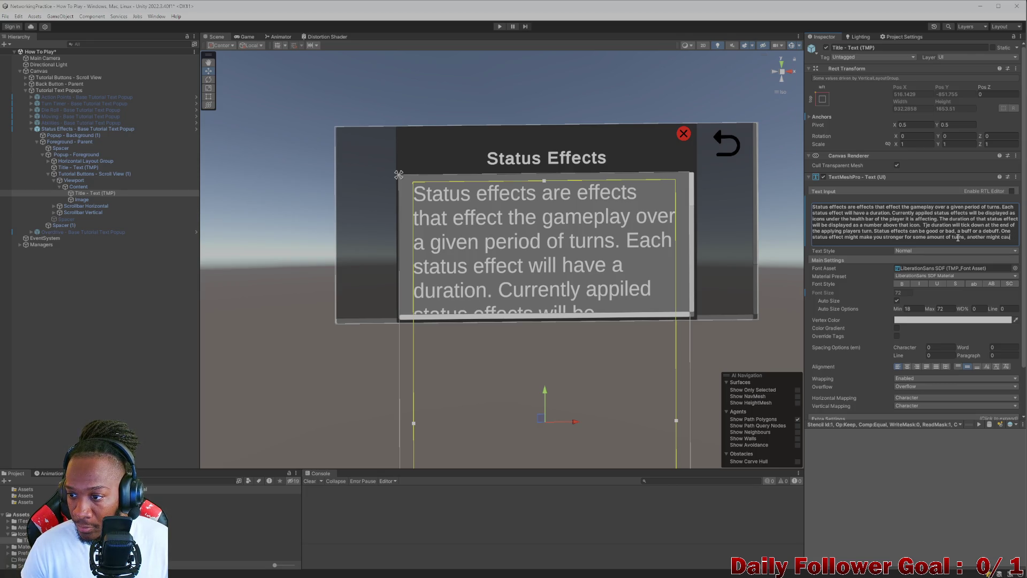
text(se you to take addi)
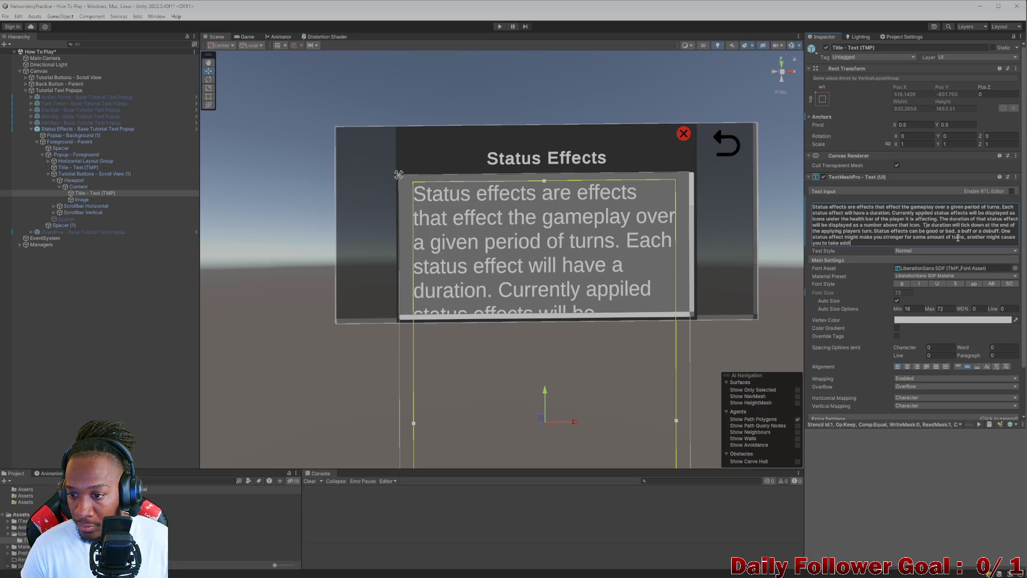
key(BackSpace)
key(BackSpace)
key(BackSpace)
key(BackSpace)
text(damage ov)
text(er time)
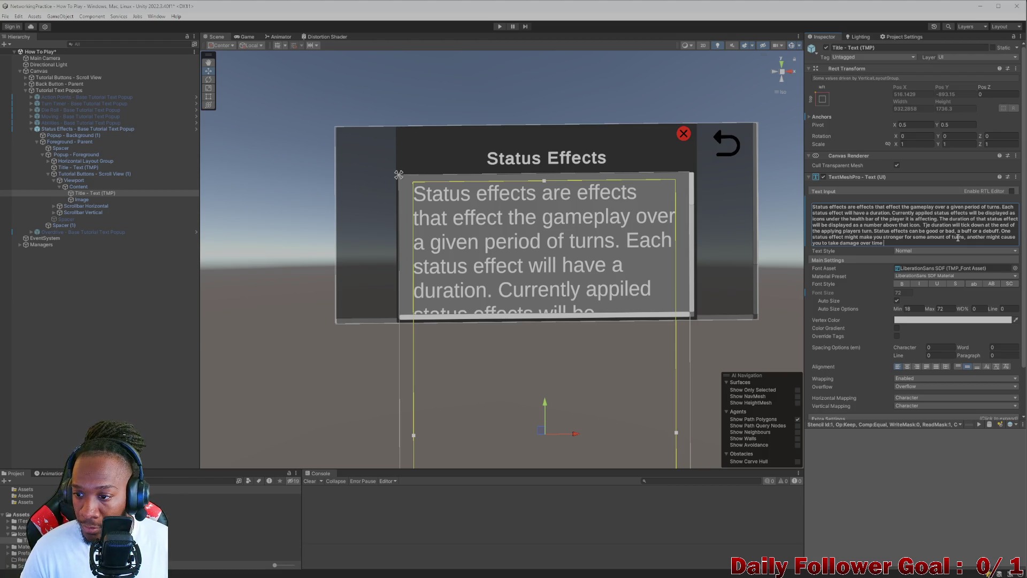
Step: Add the closing period after 'time' and select the whole status effects description
drag(884, 242, 841, 233)
click(896, 244)
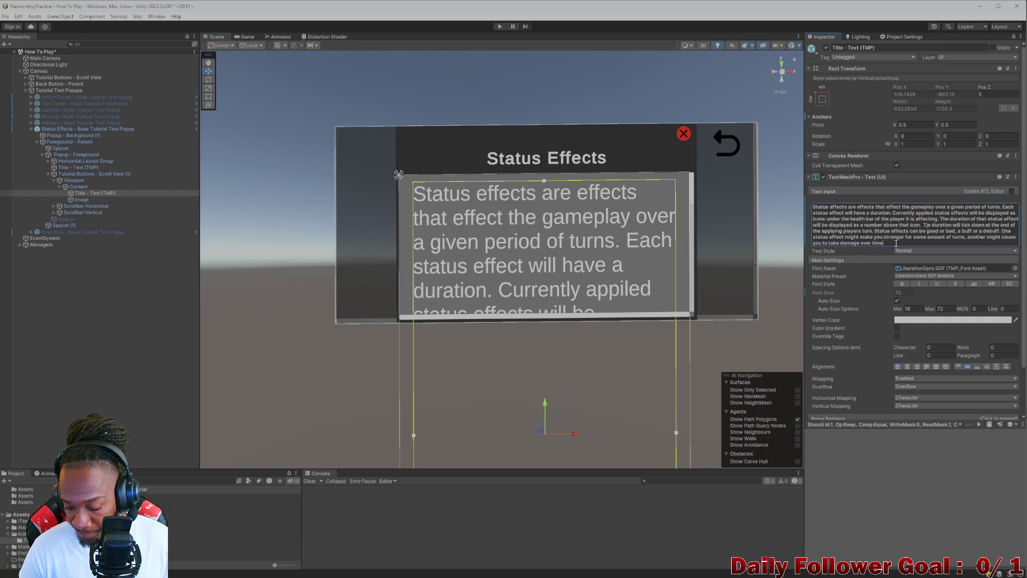
text(.)
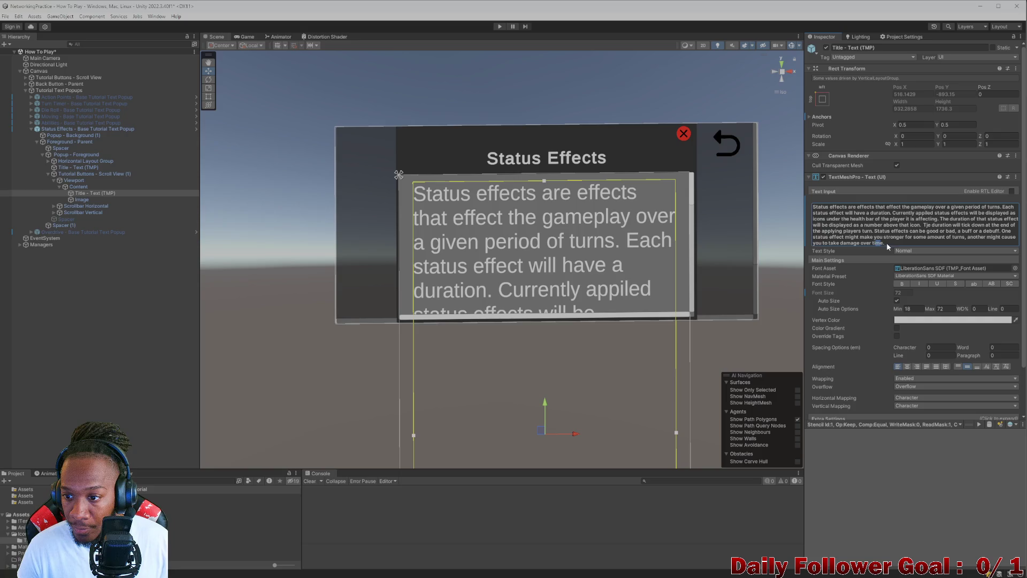
drag(896, 243, 844, 217)
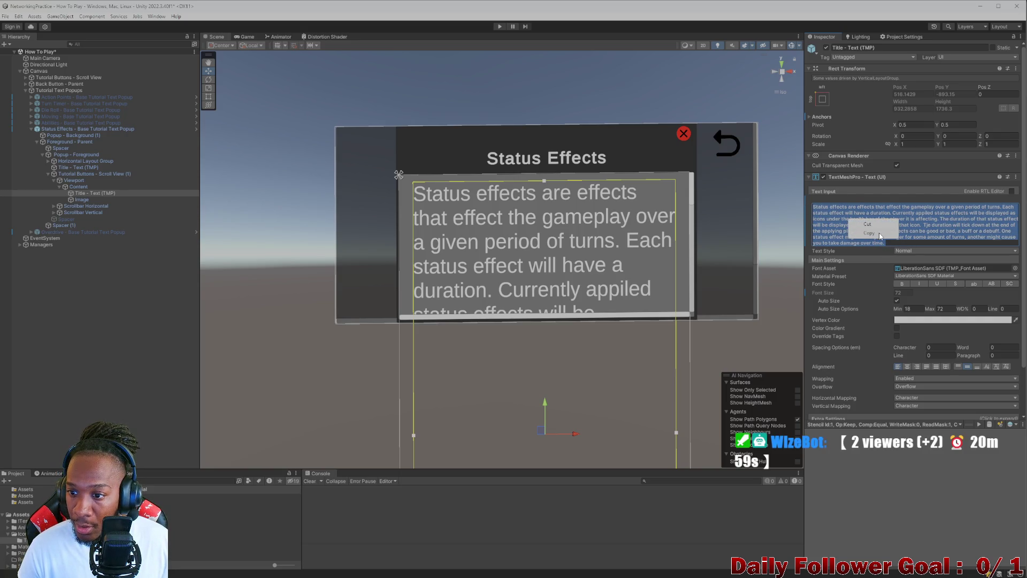
Step: Paste the externally rewritten Status Effects description over the old text
key(alt+Tab)
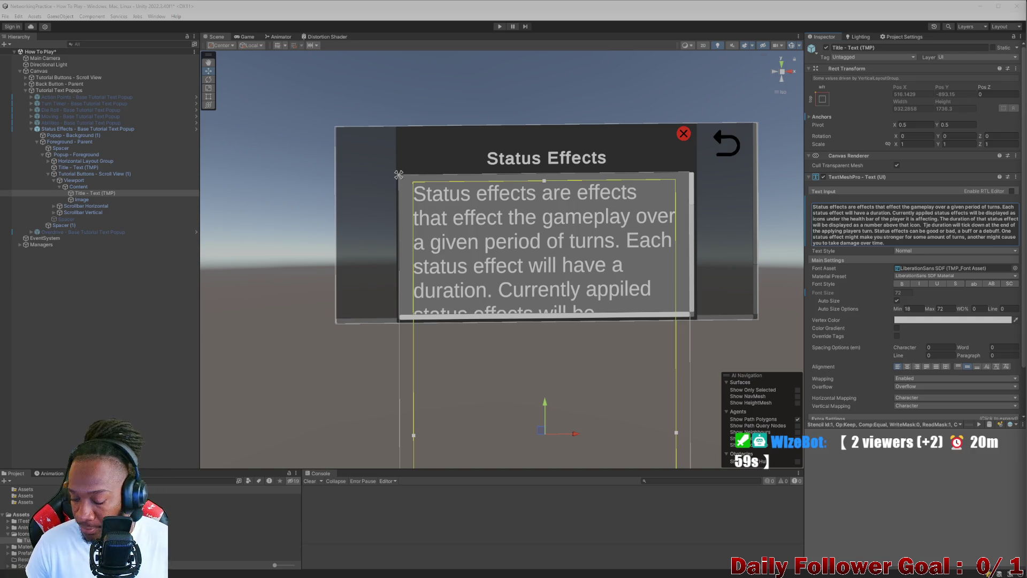
click(895, 242)
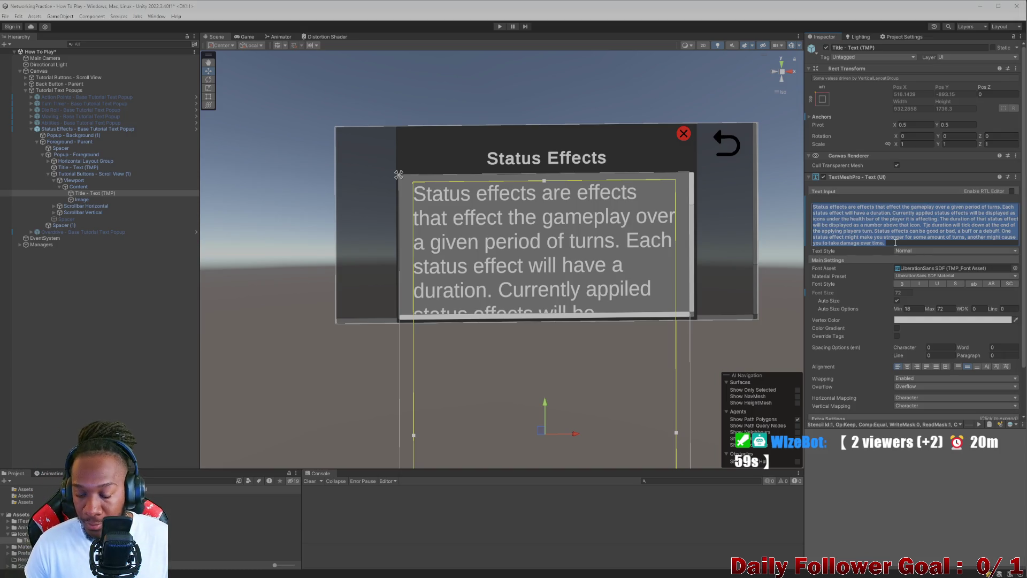
key(ctrl+v)
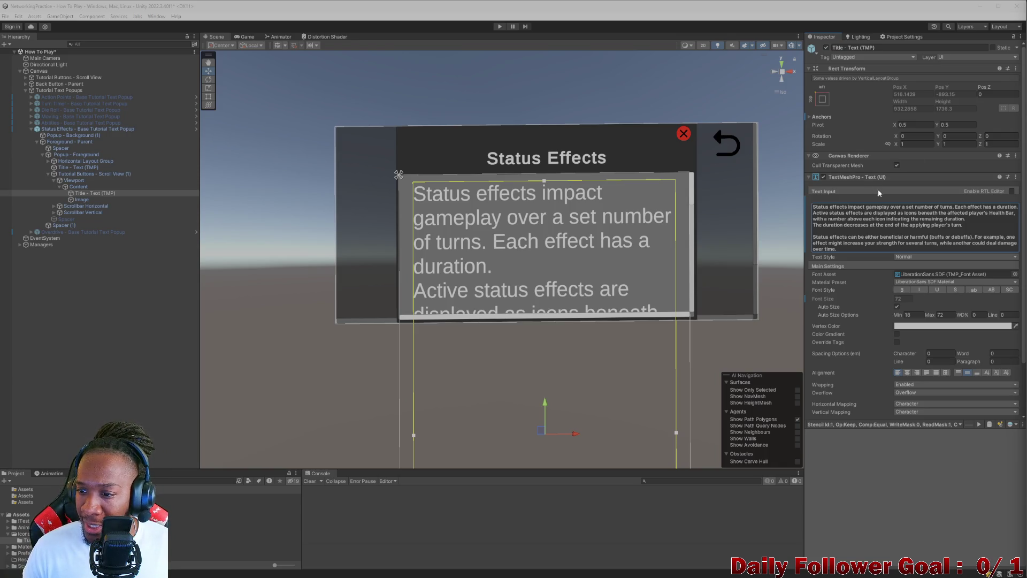
Step: Join the 'The duration decreases' sentence onto the previous line
click(814, 225)
click(813, 225)
key(BackSpace)
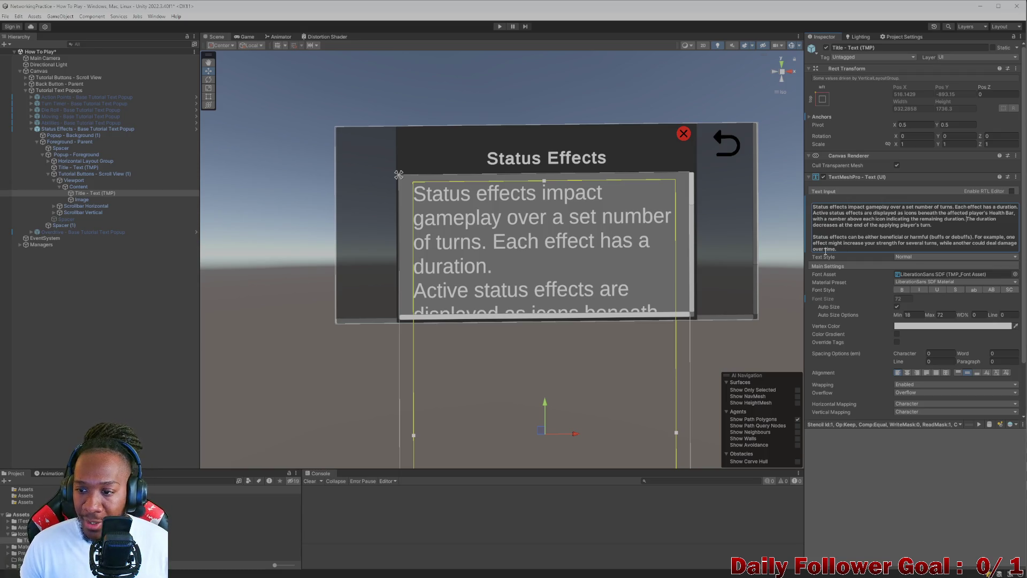
Step: Duplicate the description text object and move the copy below the Image
click(85, 191)
key(ctrl+d)
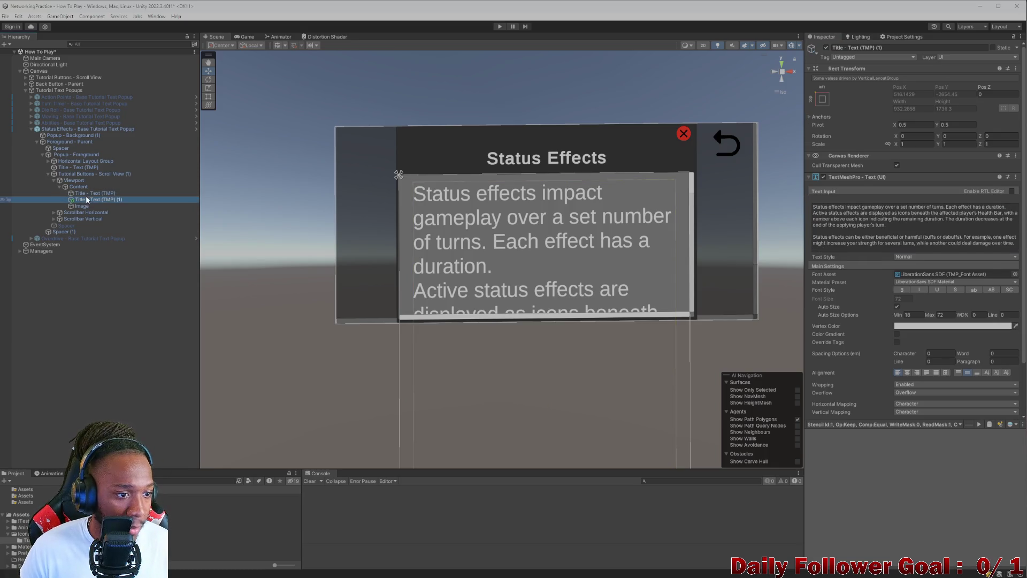
drag(83, 212, 83, 208)
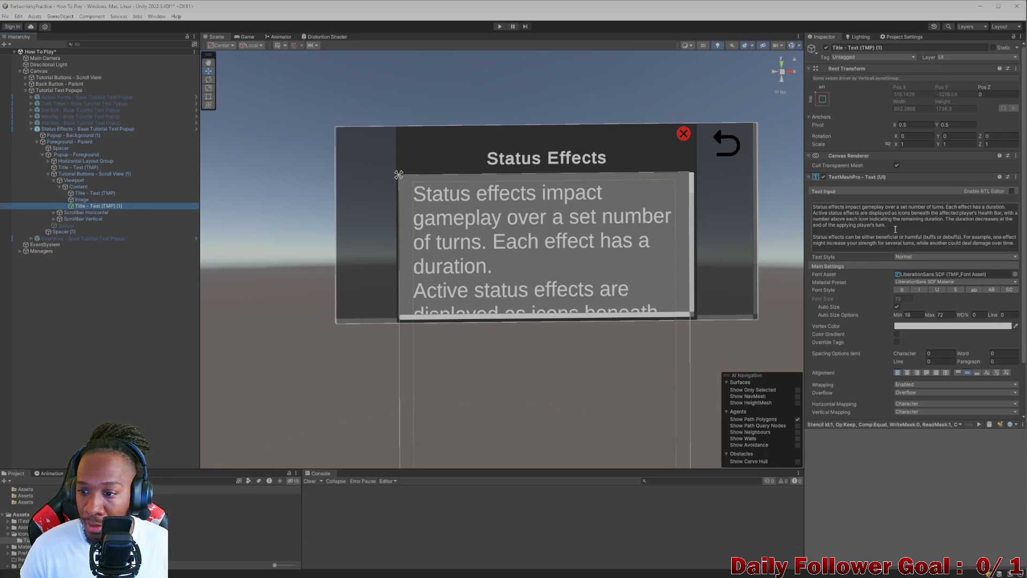
click(777, 211)
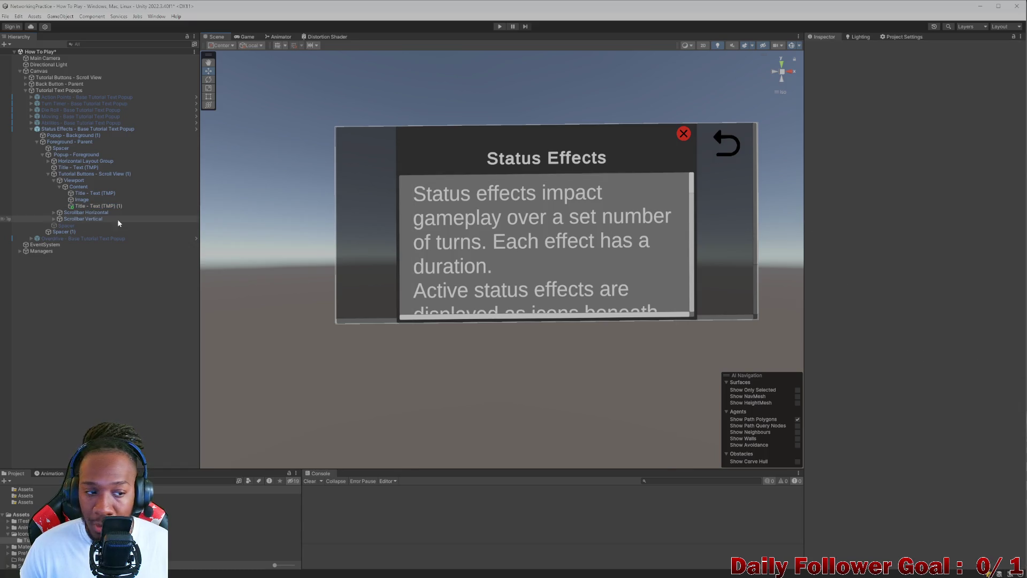
click(84, 208)
Step: Strip the first paragraph and blank lines from the copied text, leaving the second paragraph
drag(886, 225, 797, 215)
key(BackSpace)
key(BackSpace)
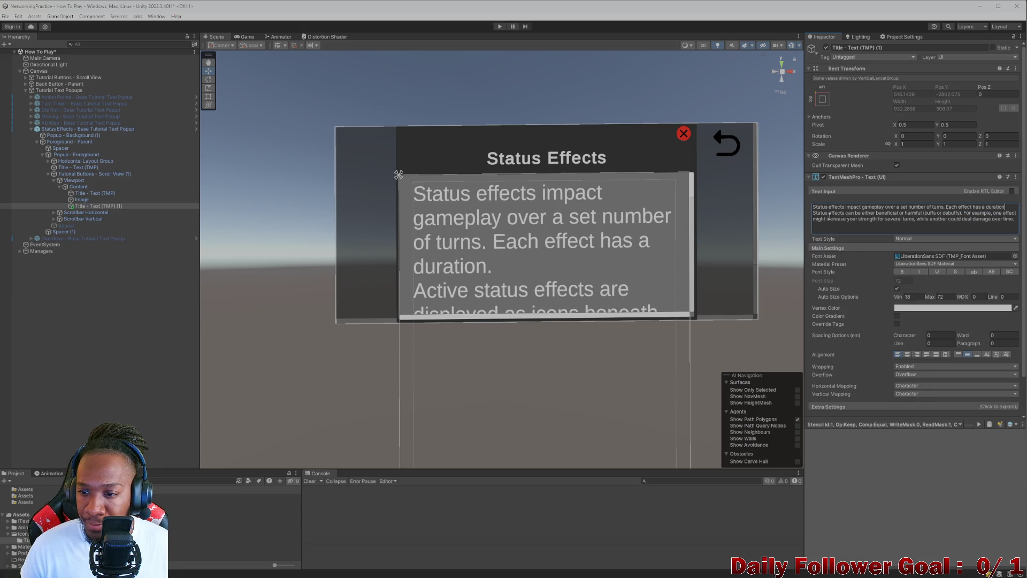
drag(813, 207, 1015, 210)
key(BackSpace)
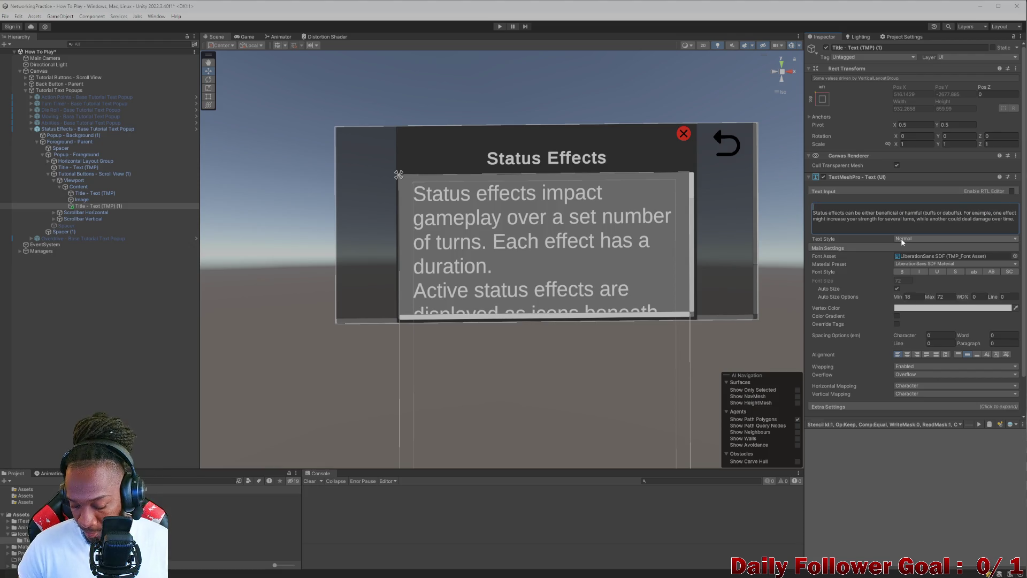
key(Delete)
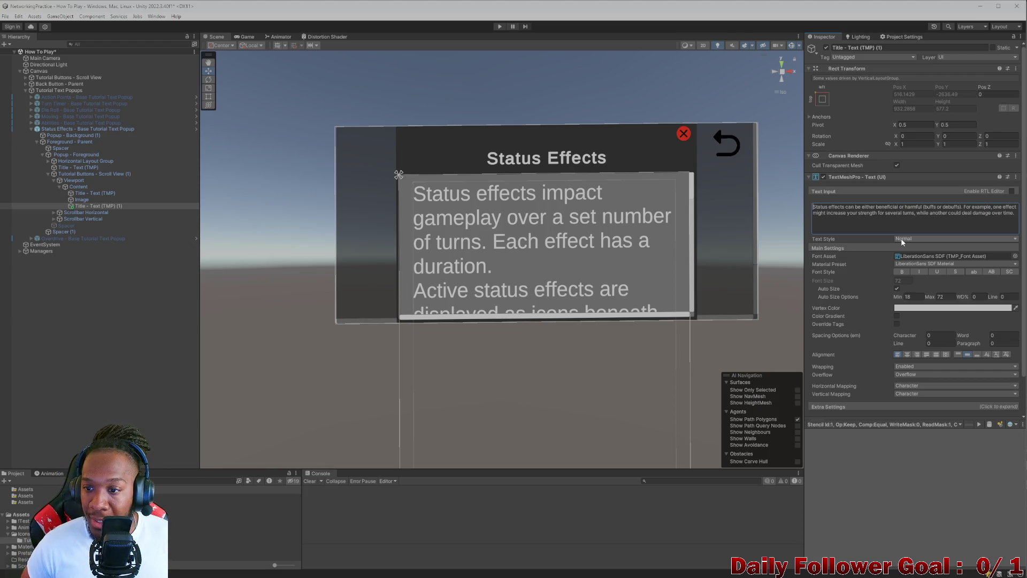
Step: Insert 'to you' before 'over time' and preview the popup in play mode
click(881, 225)
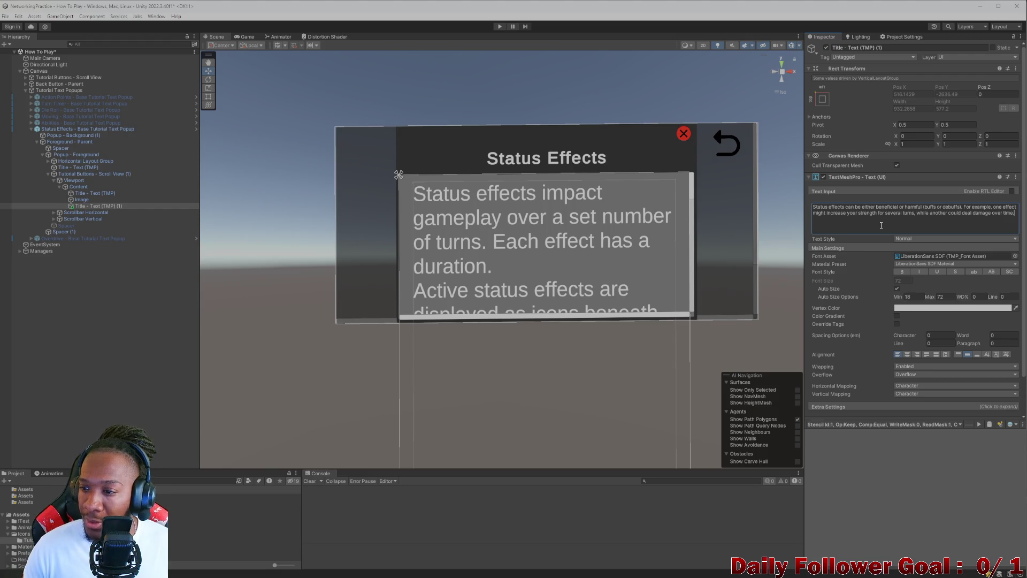
click(992, 213)
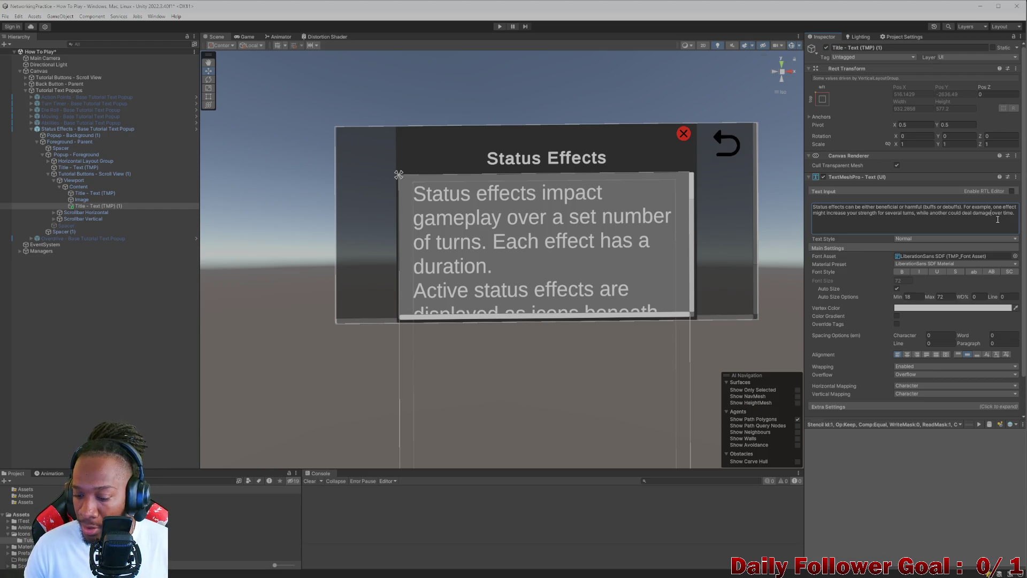
text(to you)
key(ctrl+a)
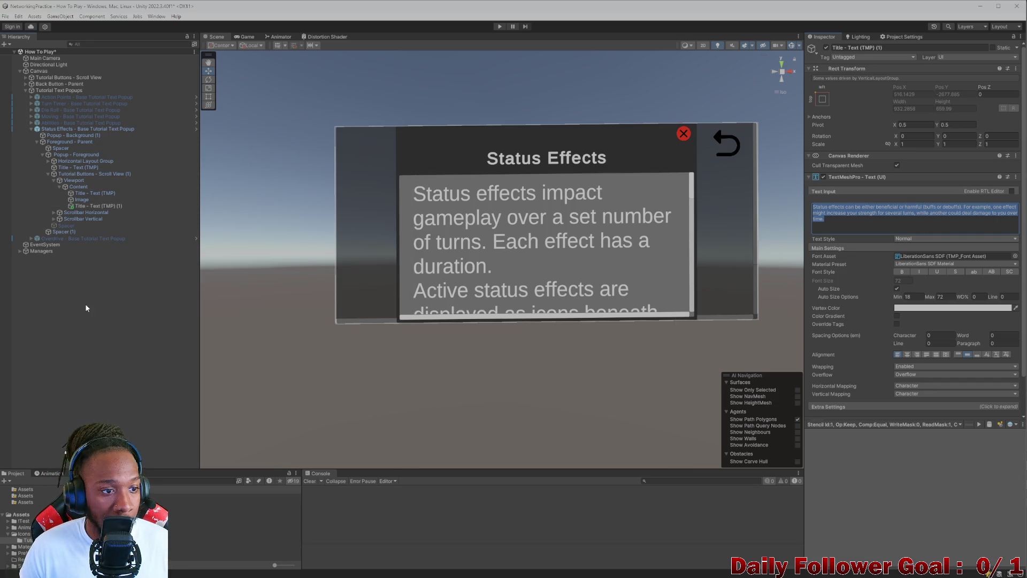
click(84, 305)
click(499, 27)
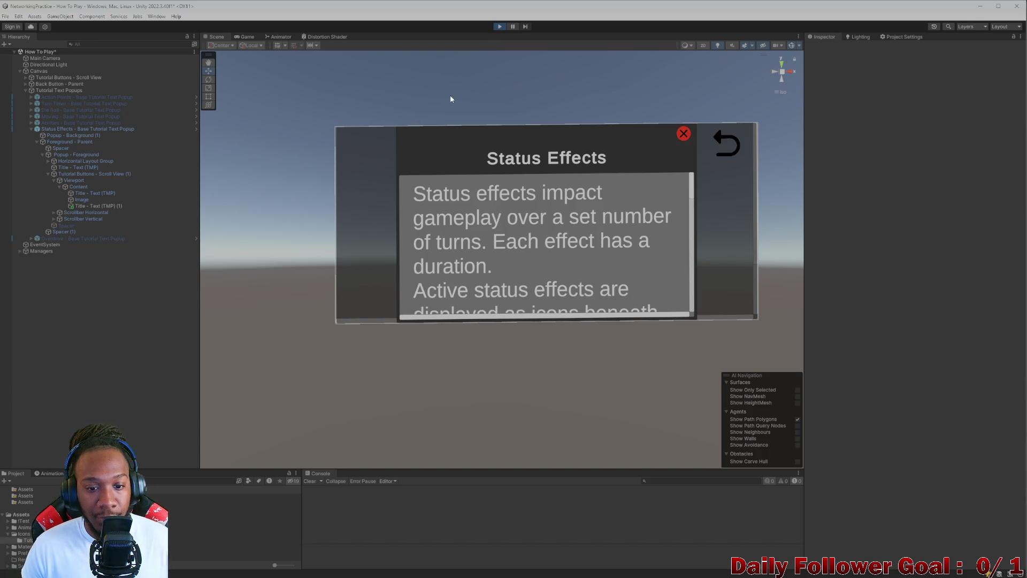
key(ctrl+p)
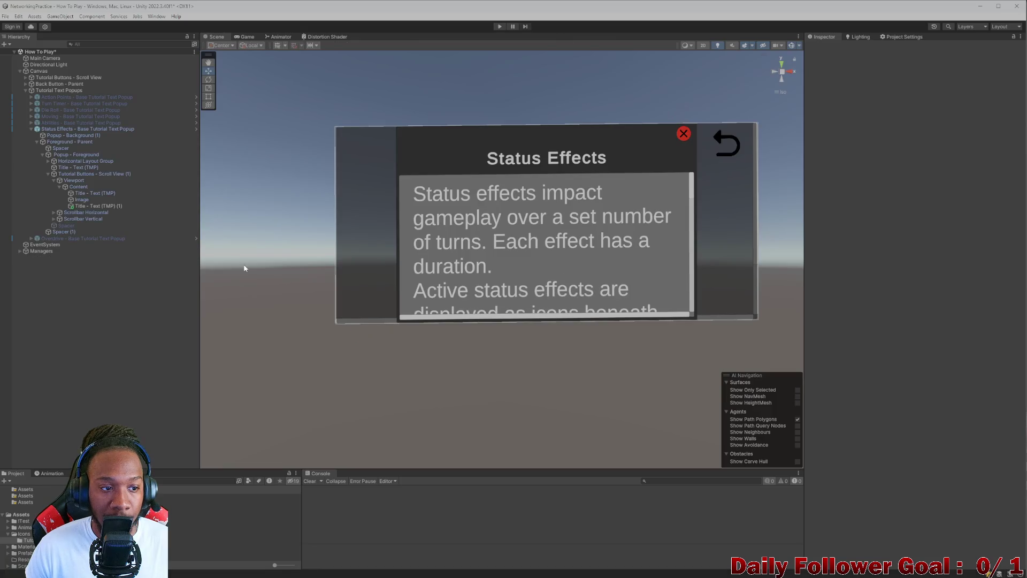
Step: Delete the second paragraph from the original text and join it into one paragraph
click(85, 207)
click(102, 194)
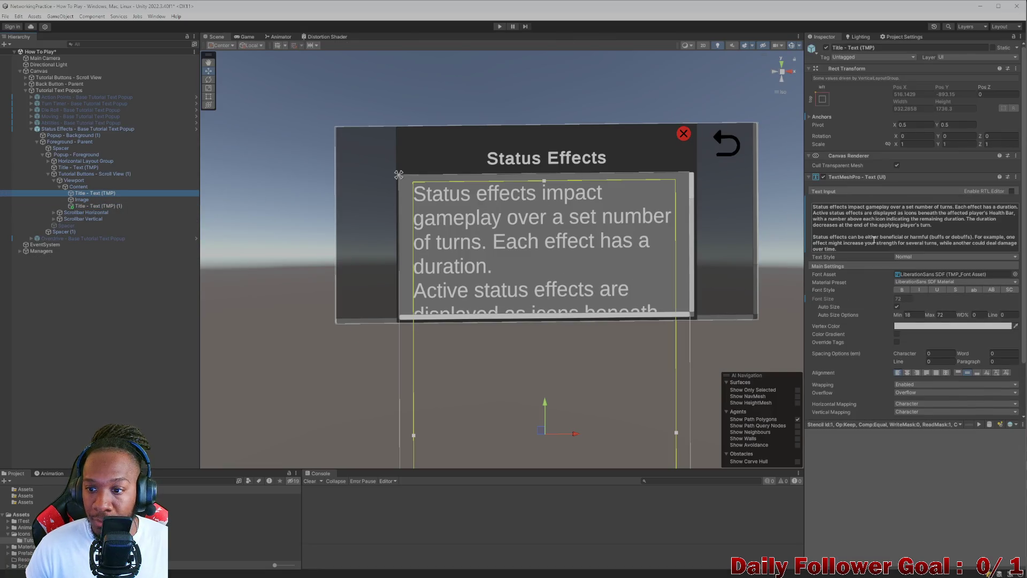
drag(844, 249, 814, 233)
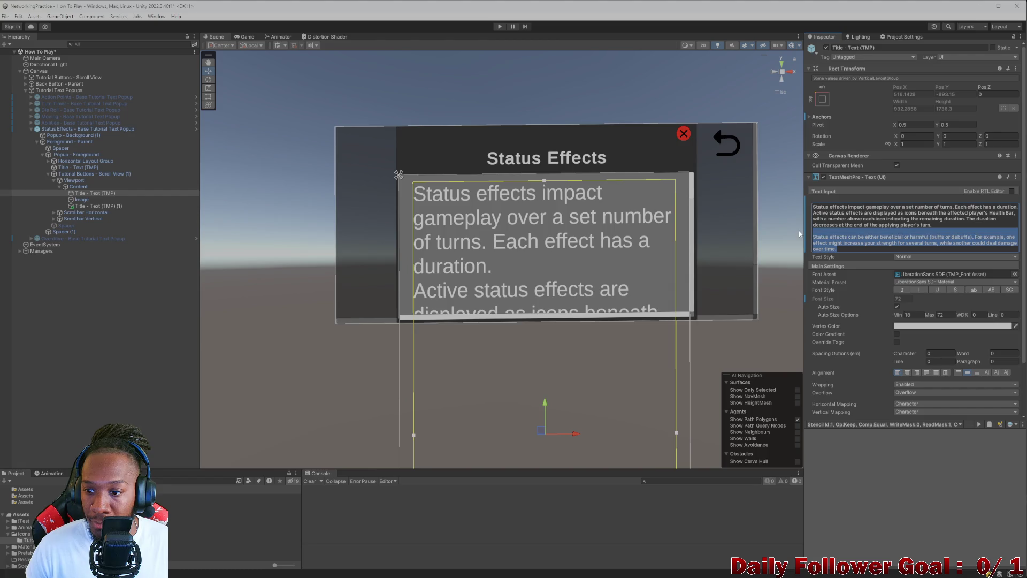
key(BackSpace)
key(BackSpace)
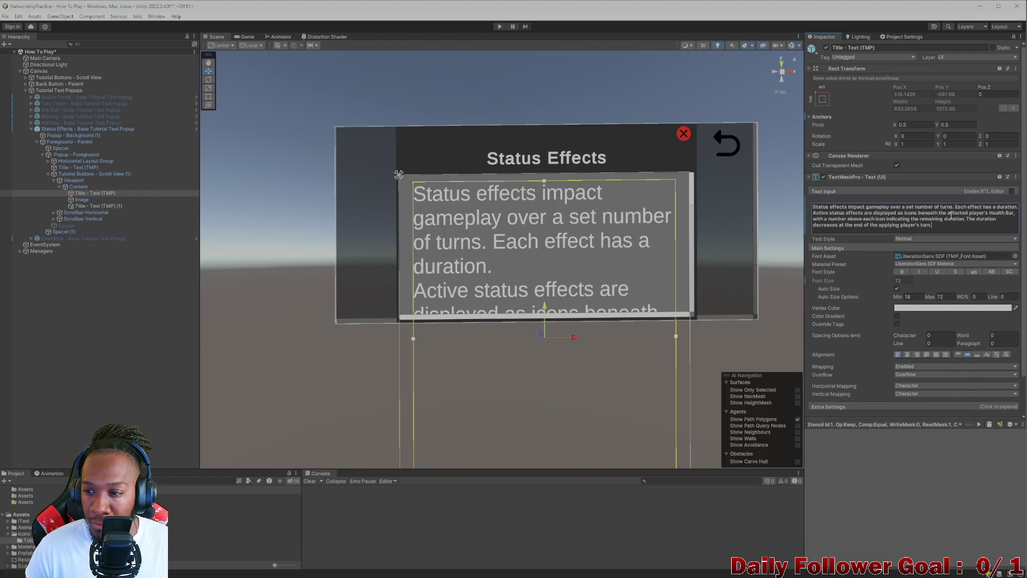
click(813, 213)
key(BackSpace)
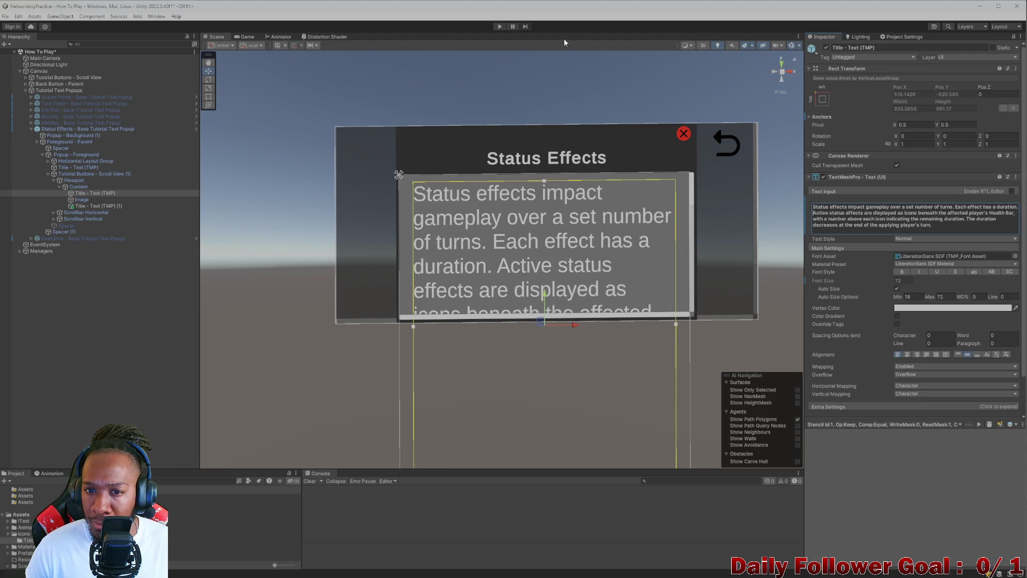
click(500, 26)
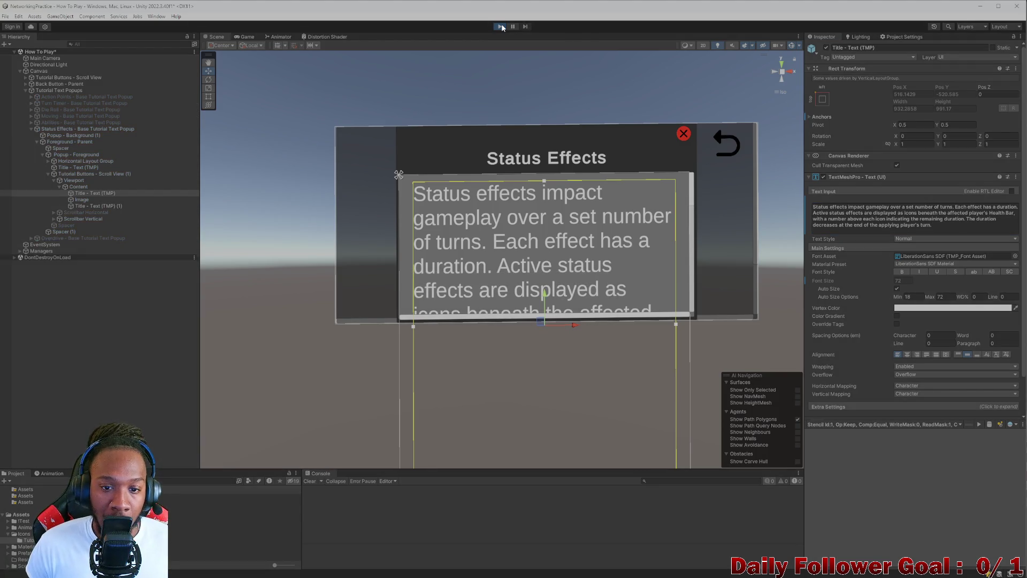
Step: Scroll through both Status Effects text blocks around the health-bar image, then close the popup
scroll(437, 235, down, 1)
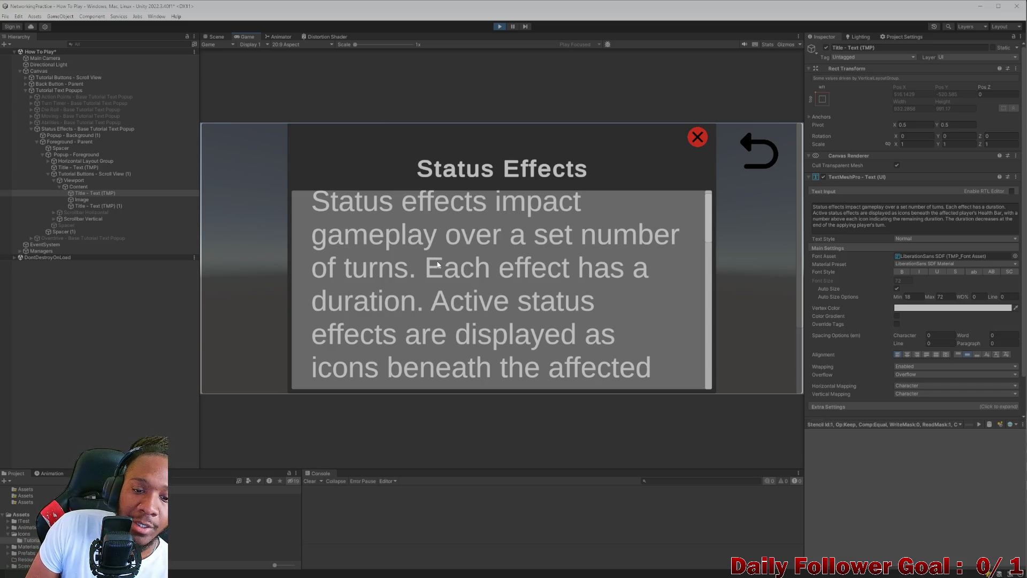
scroll(495, 359, down, 4)
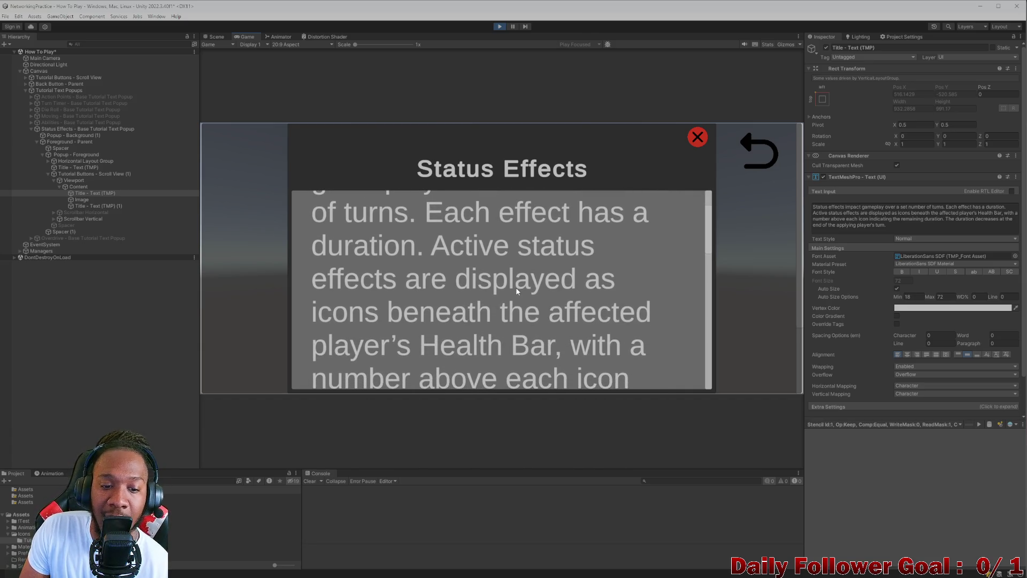
drag(515, 287, 508, 226)
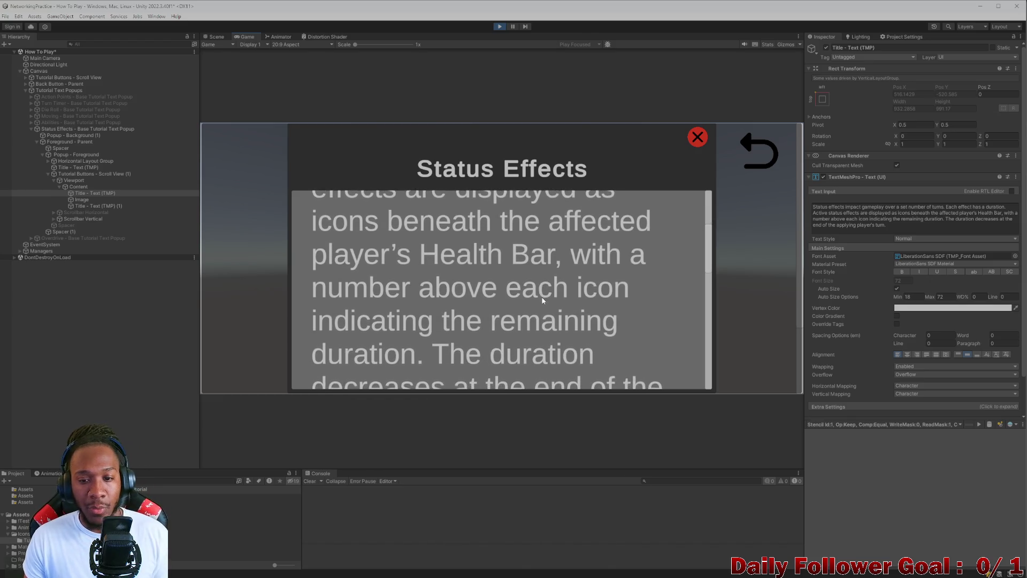
scroll(535, 256, down, 2)
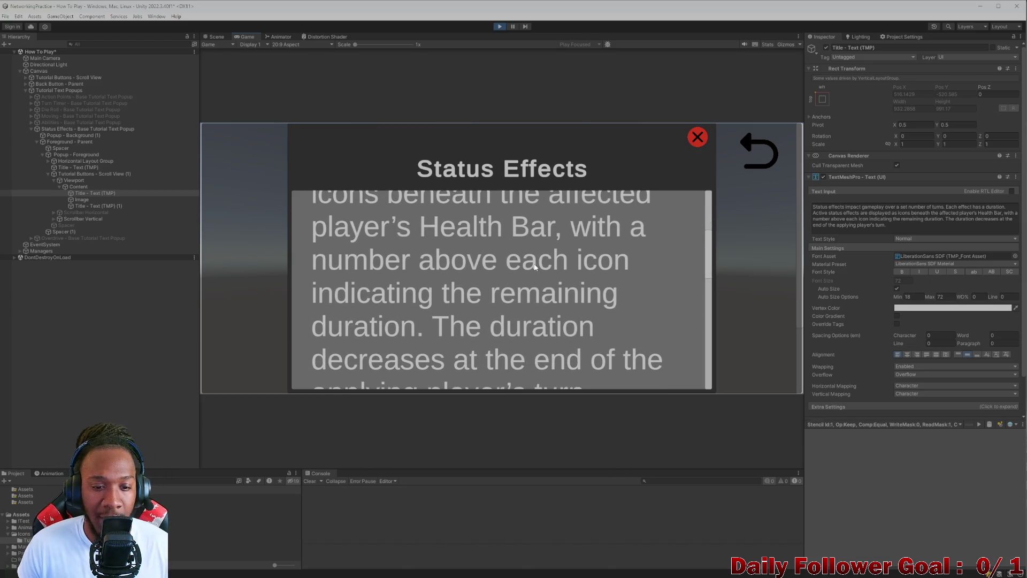
scroll(535, 268, down, 2)
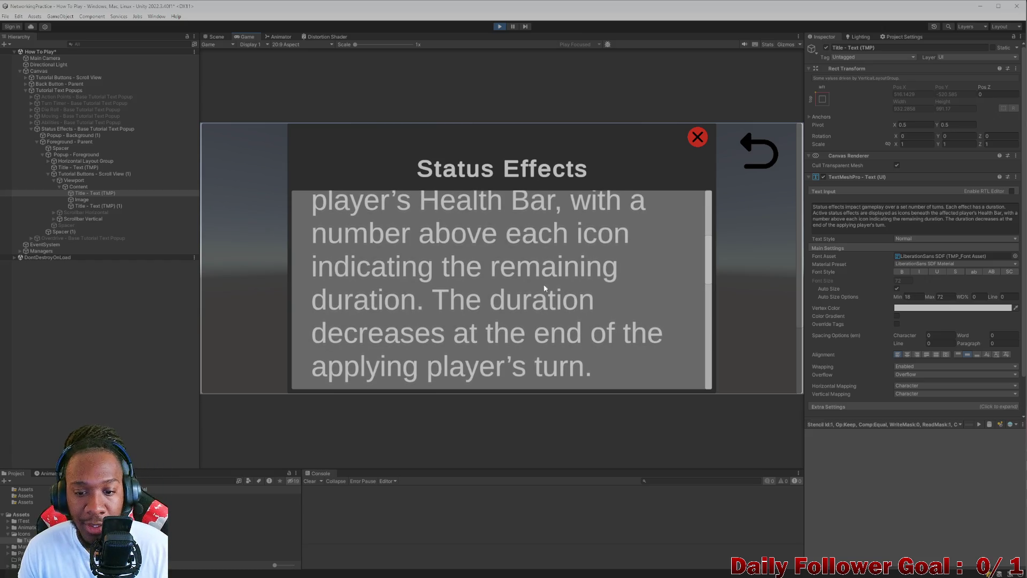
scroll(551, 289, down, 5)
mouse_move(553, 295)
mouse_down()
mouse_move(544, 262)
mouse_move(544, 300)
mouse_move(536, 227)
mouse_up()
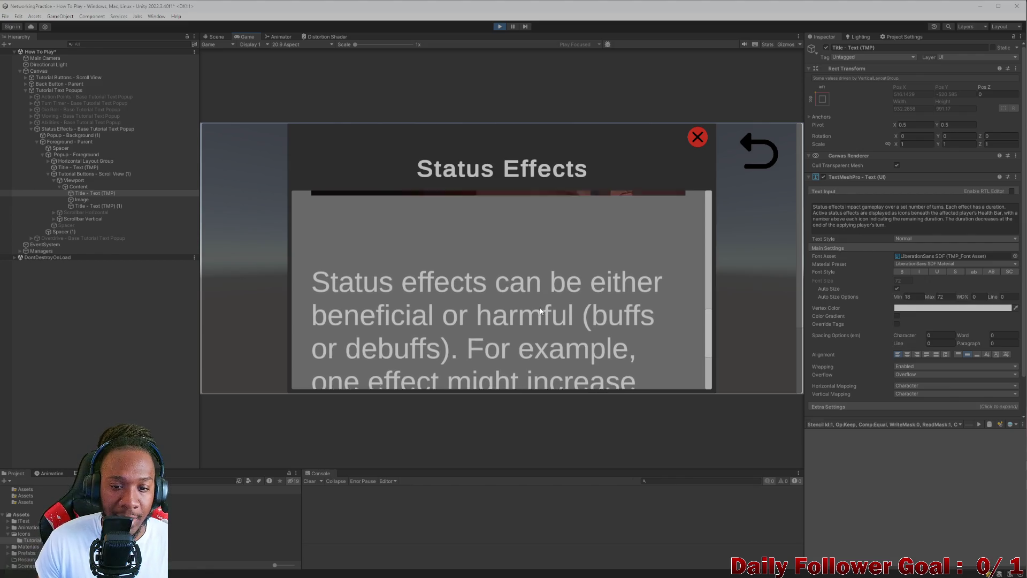
drag(541, 310, 536, 400)
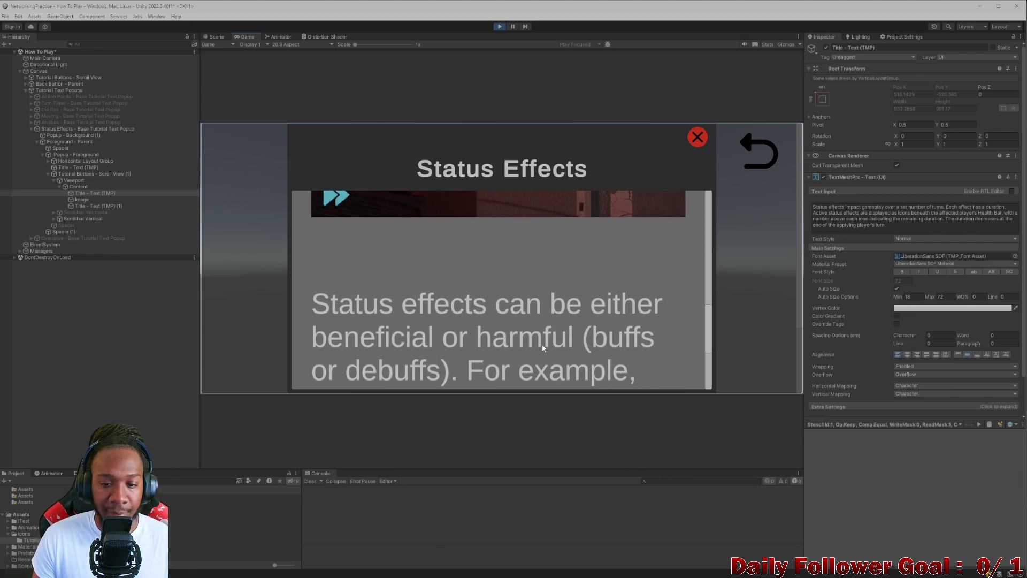
scroll(512, 277, down, 3)
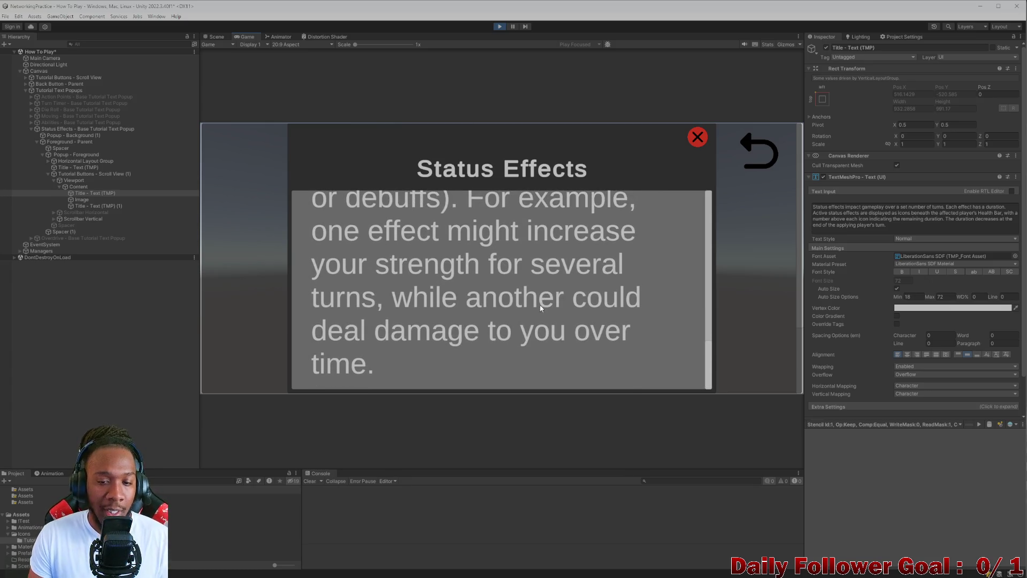
scroll(409, 266, down, 1)
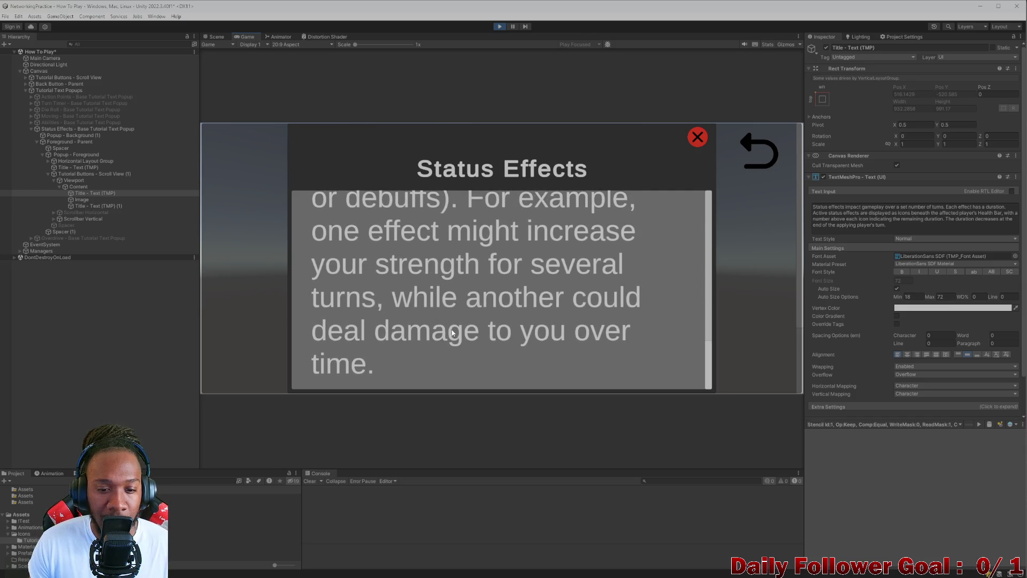
scroll(488, 333, up, 1)
scroll(498, 338, down, 1)
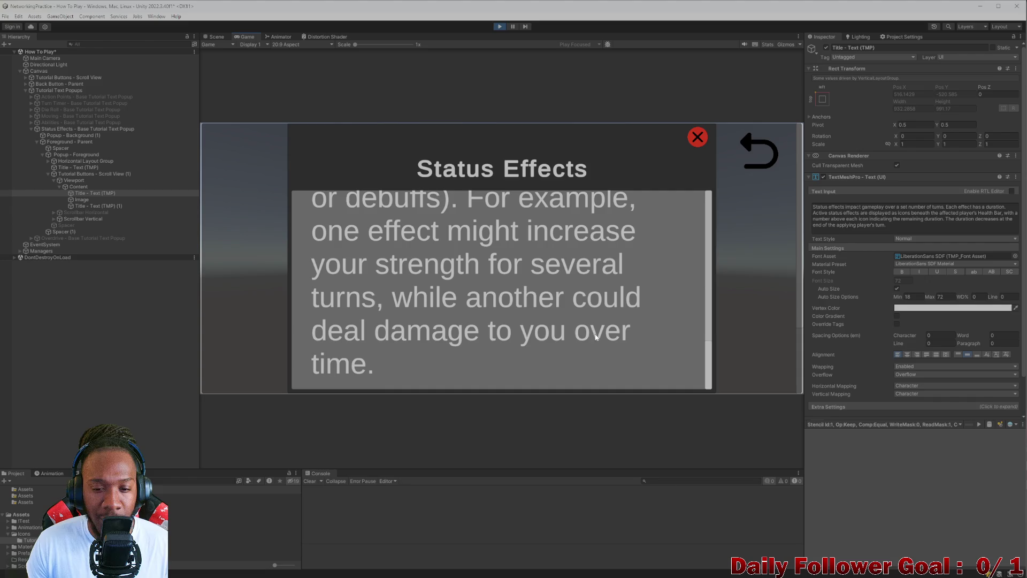
scroll(595, 338, up, 1)
scroll(567, 353, up, 8)
scroll(540, 370, up, 5)
scroll(470, 337, down, 3)
scroll(566, 193, down, 3)
scroll(515, 356, up, 5)
scroll(490, 316, up, 2)
scroll(490, 316, down, 6)
scroll(535, 348, up, 3)
scroll(632, 305, up, 3)
click(698, 138)
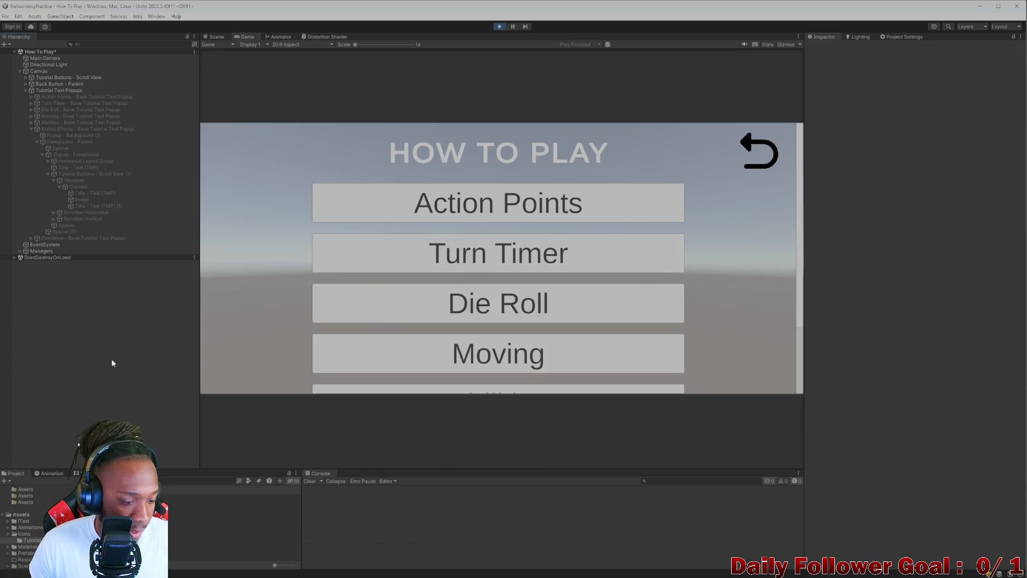
Step: Exit play mode, save the scene, and collapse the scroll view in the hierarchy
key(ctrl+p)
key(ctrl+s)
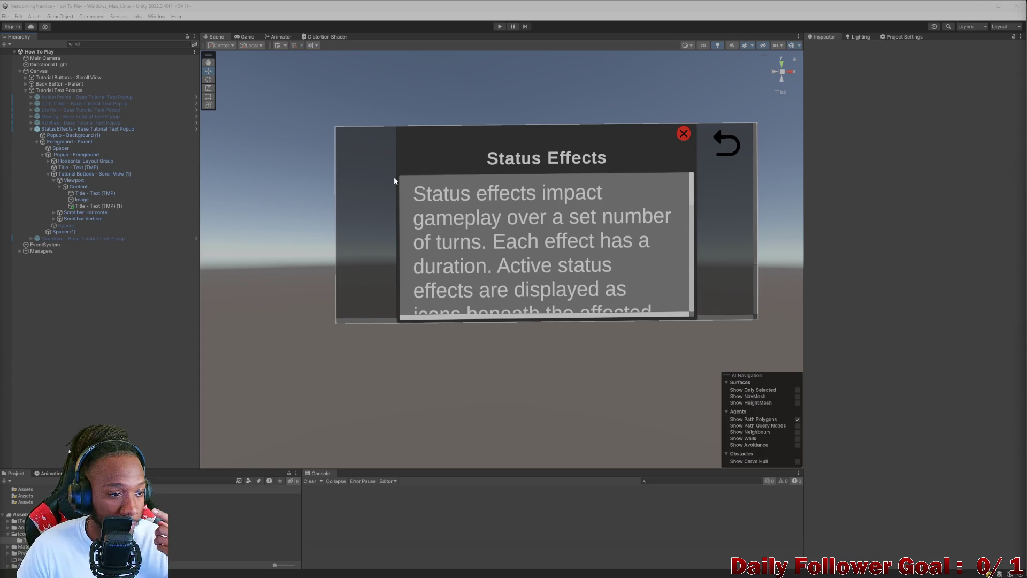
click(47, 174)
Step: Hide the Status Effects popup and make the Overdrive popup active
click(43, 155)
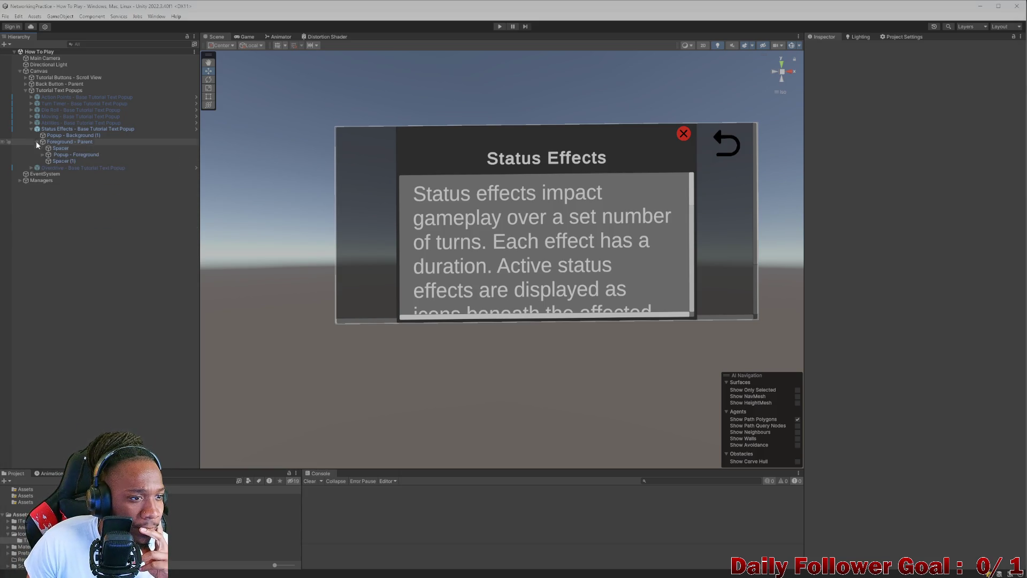
click(31, 129)
click(60, 128)
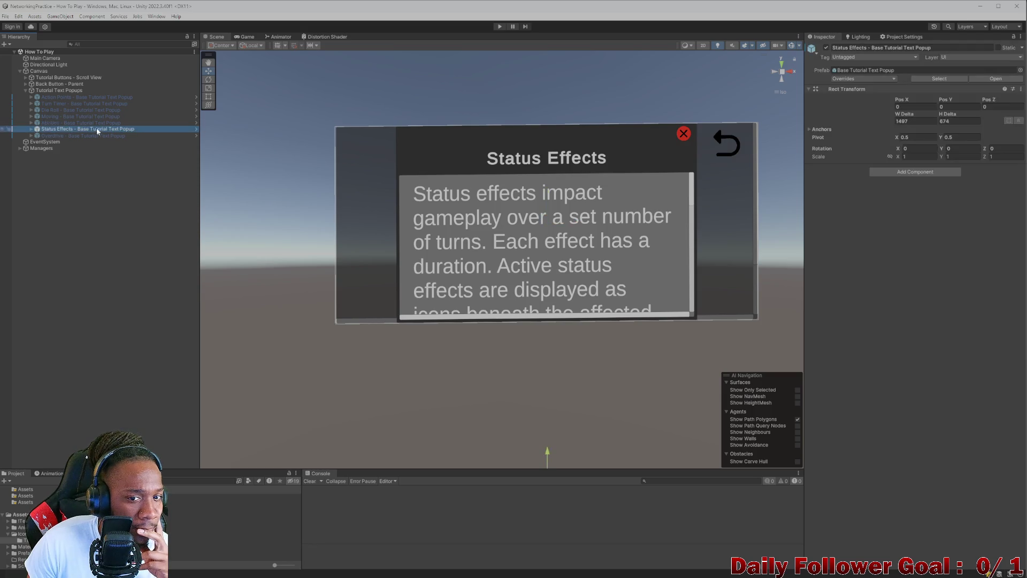
click(827, 47)
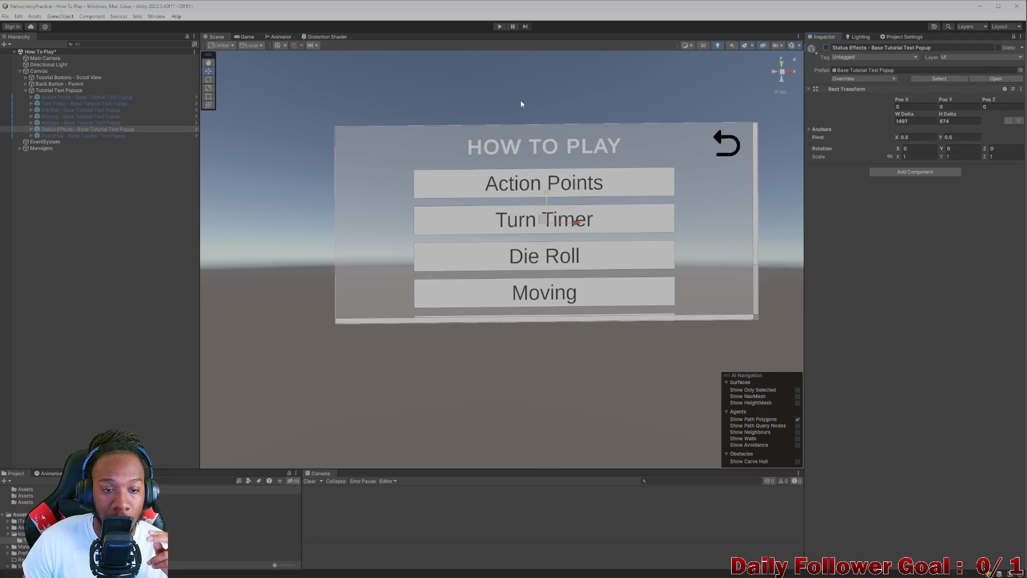
click(80, 135)
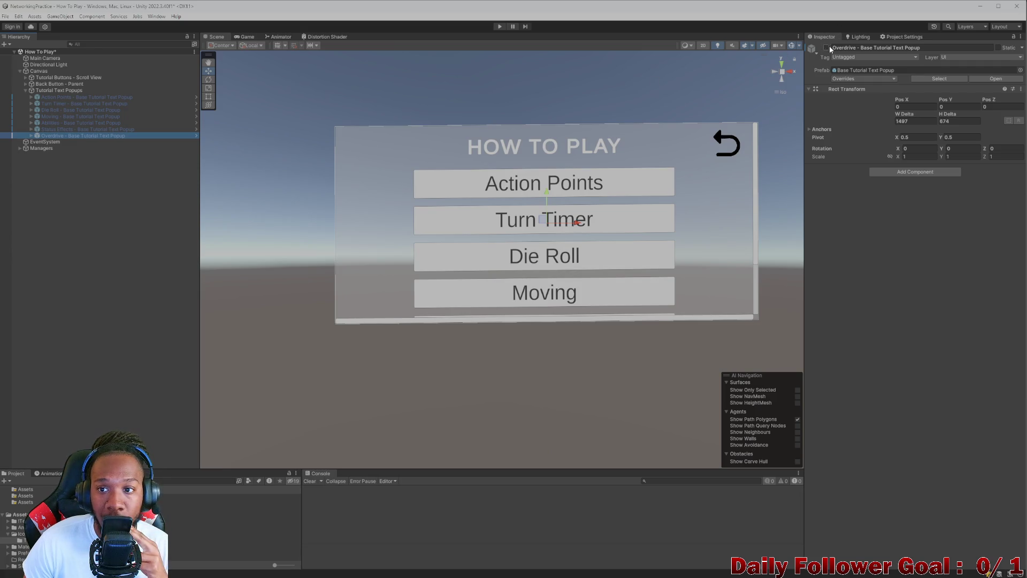
click(827, 47)
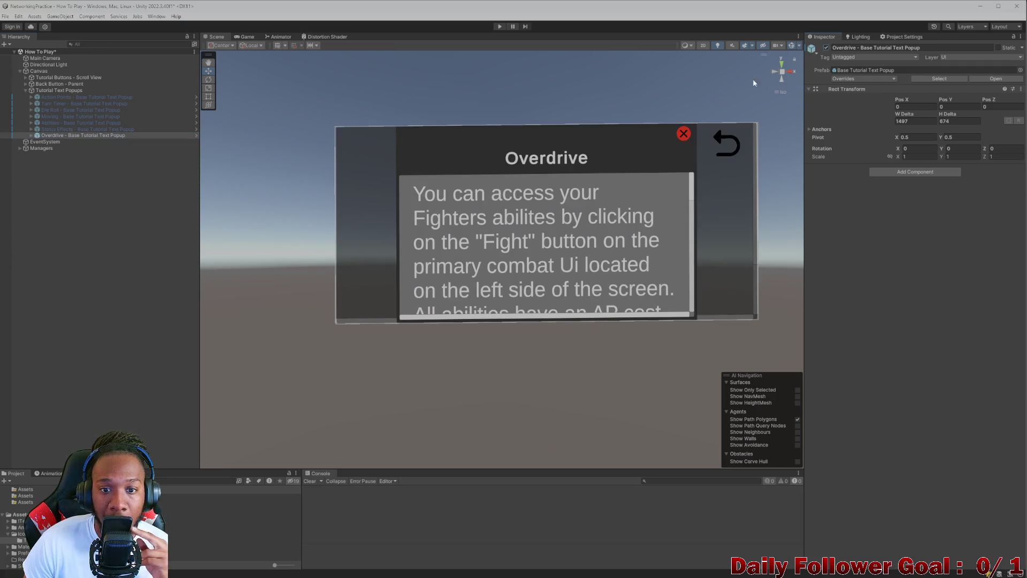
Step: Expand the Overdrive popup down to Content > Image and set its Source Image to the Overdrive sprite
click(30, 136)
click(37, 149)
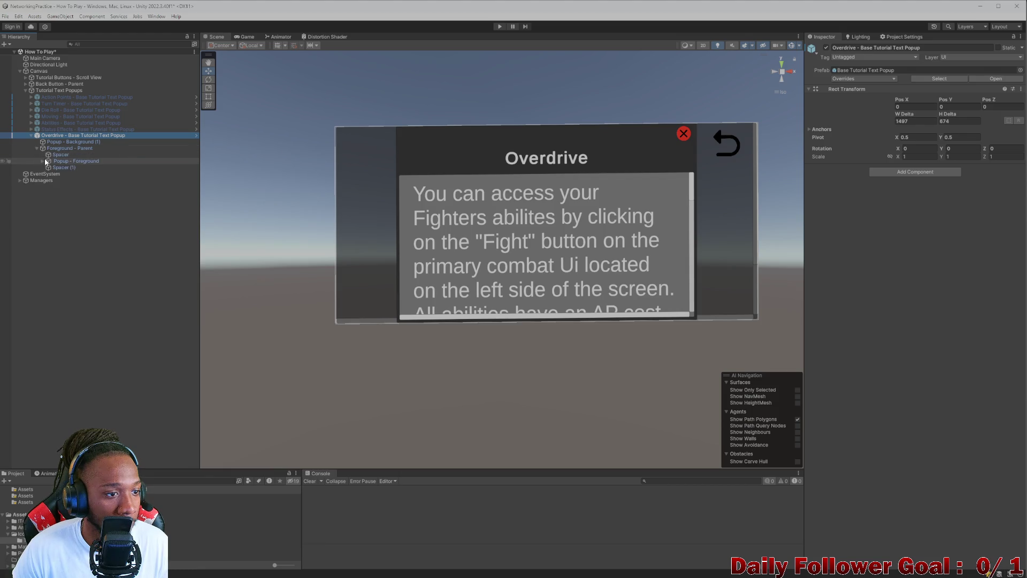
click(42, 161)
click(48, 180)
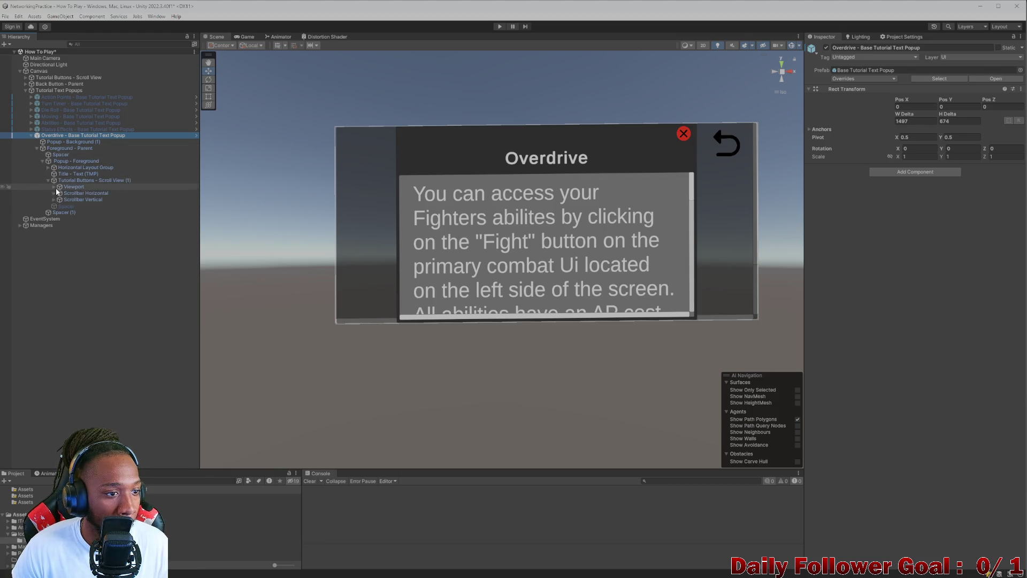
click(54, 187)
click(60, 193)
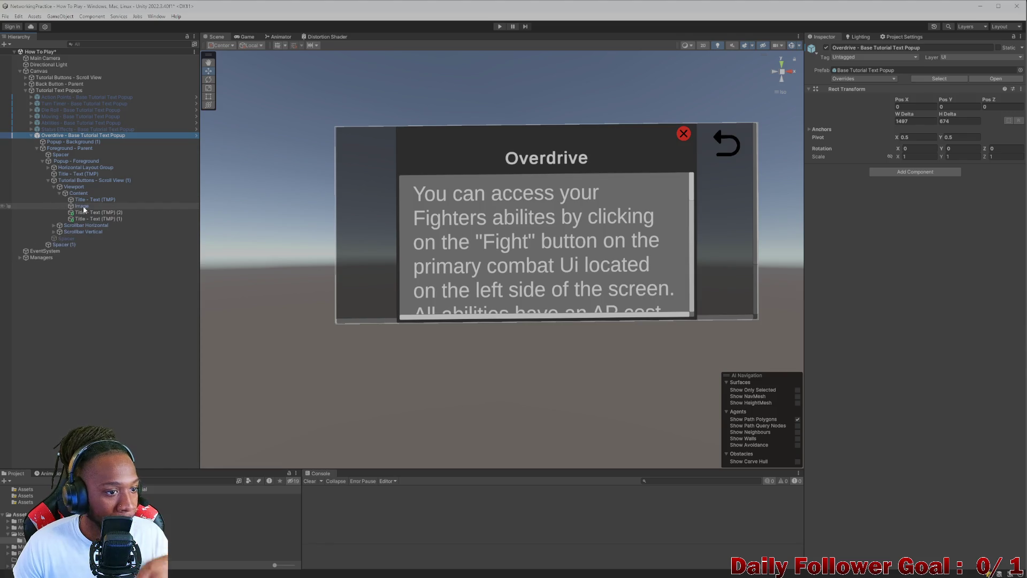
click(82, 206)
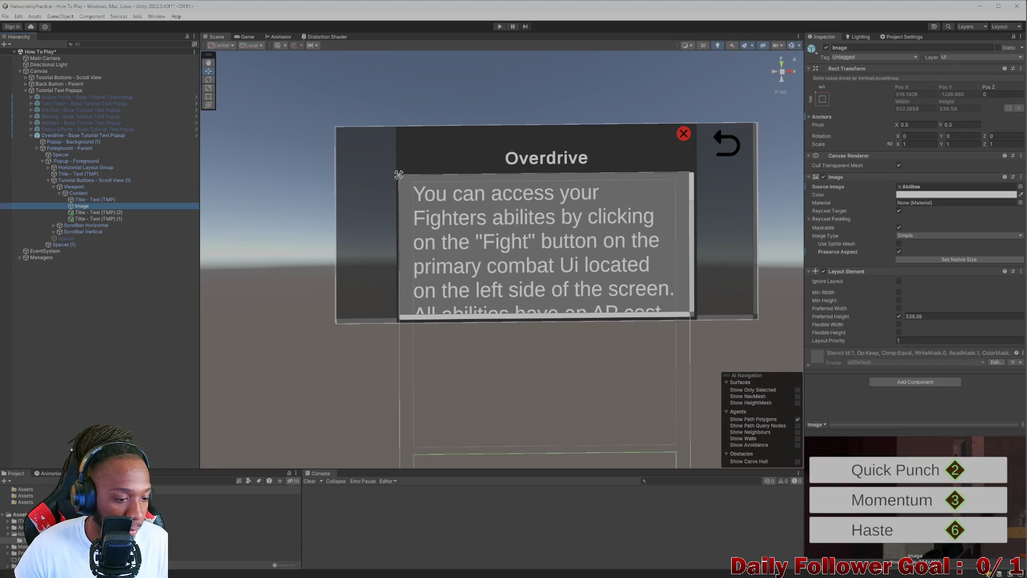
mouse_move(251, 528)
mouse_down()
mouse_move(535, 80)
mouse_move(957, 189)
mouse_up()
click(477, 226)
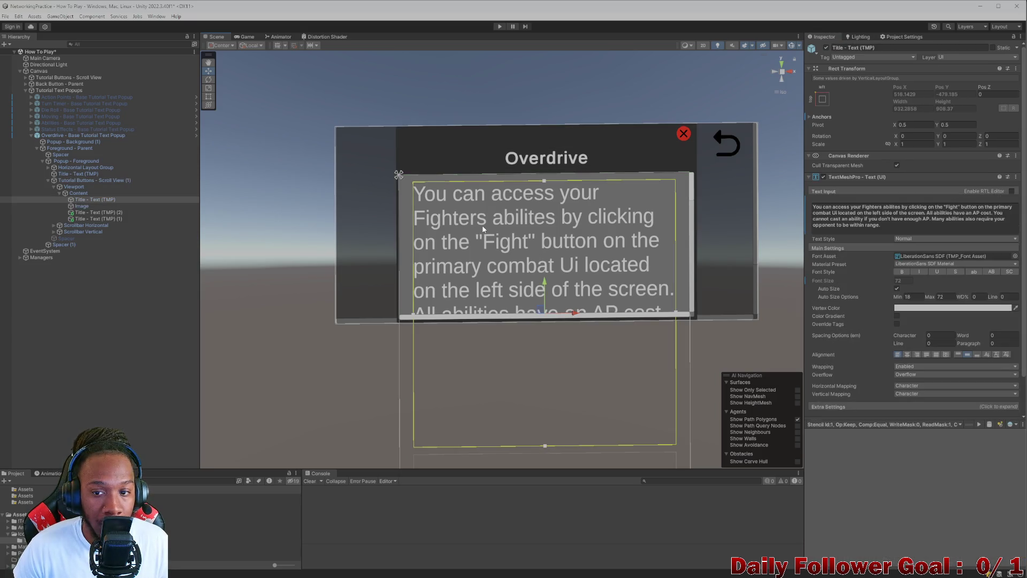
Step: Replace the body text: OVERDRIVE grants players extra red OVERDRIVE AP each turn instead of green
click(828, 204)
key(BackSpace)
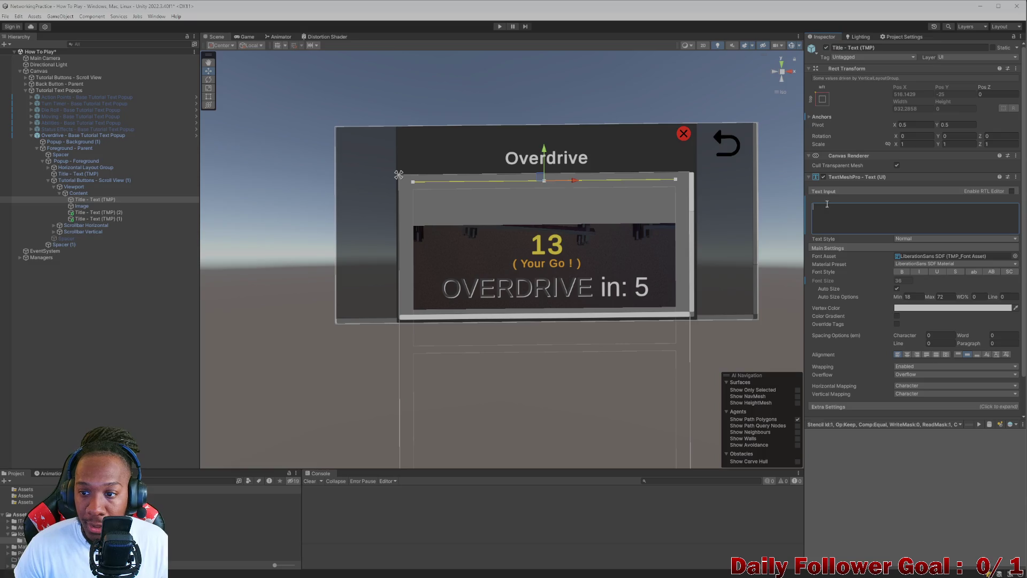
text(Oo)
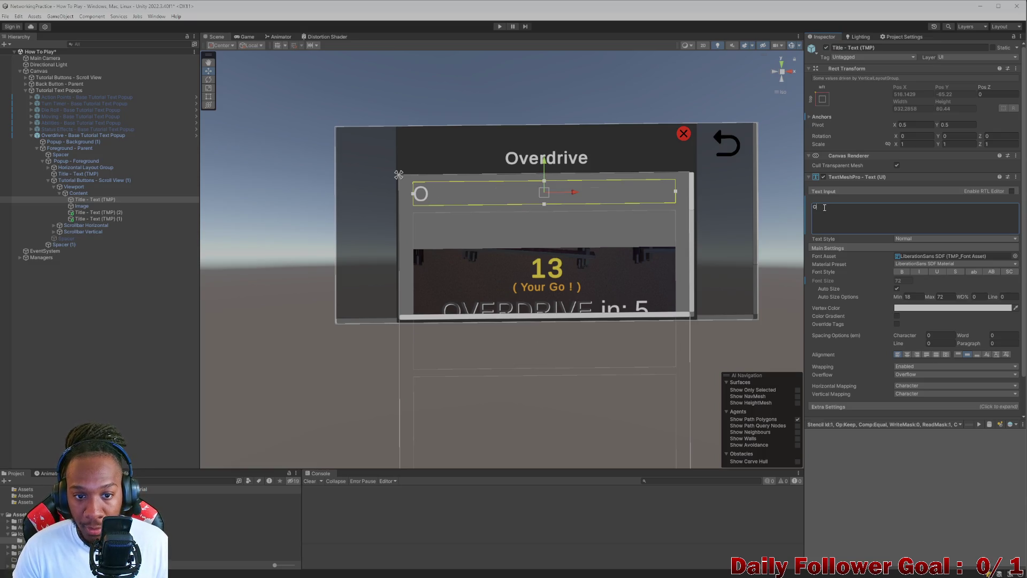
text(VERDRIVE)
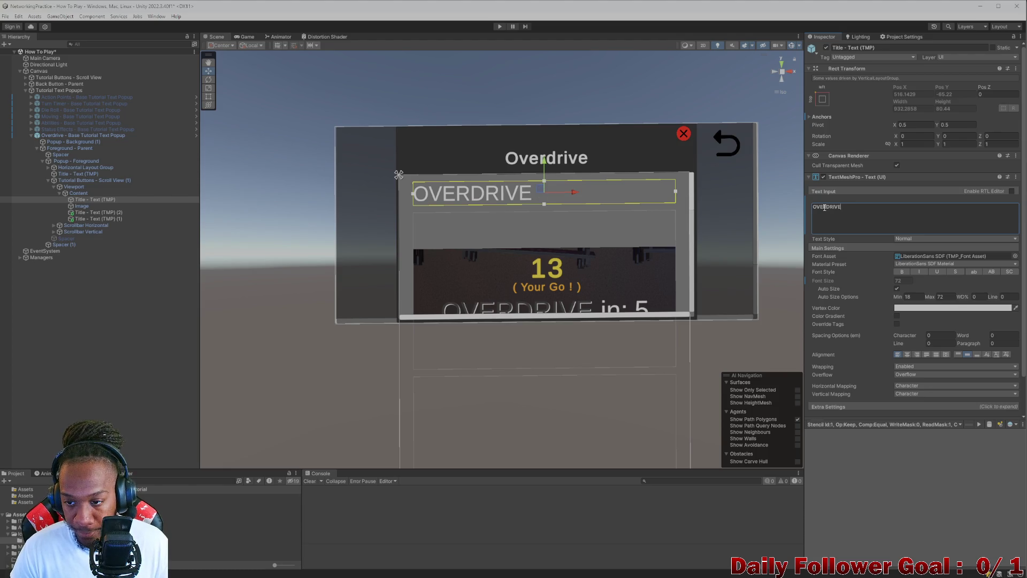
text( is)
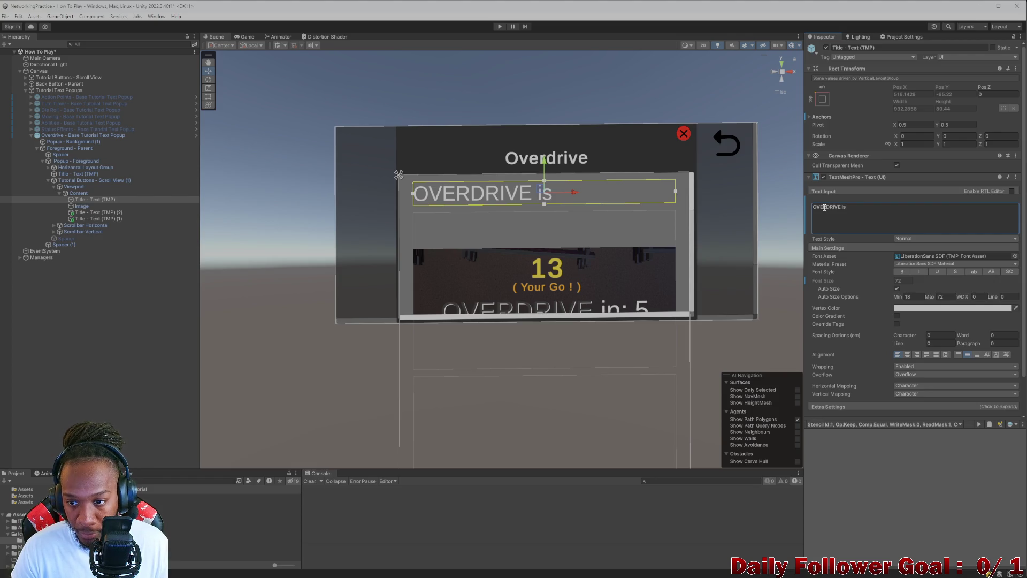
text( a system that wi)
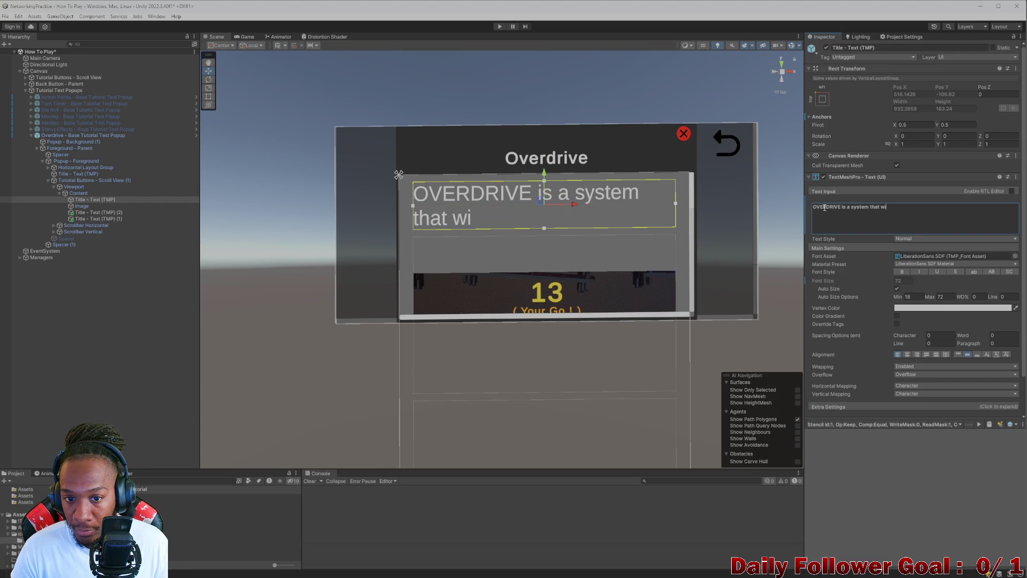
text(gg)
key(BackSpace)
text(rant )
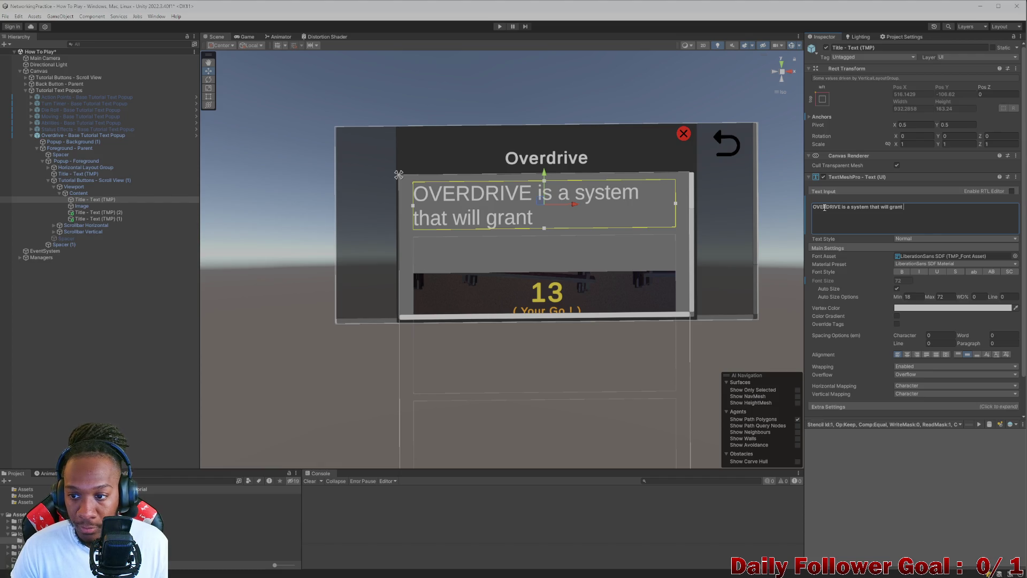
text(playue)
key(BackSpace)
key(BackSpace)
text(ers e)
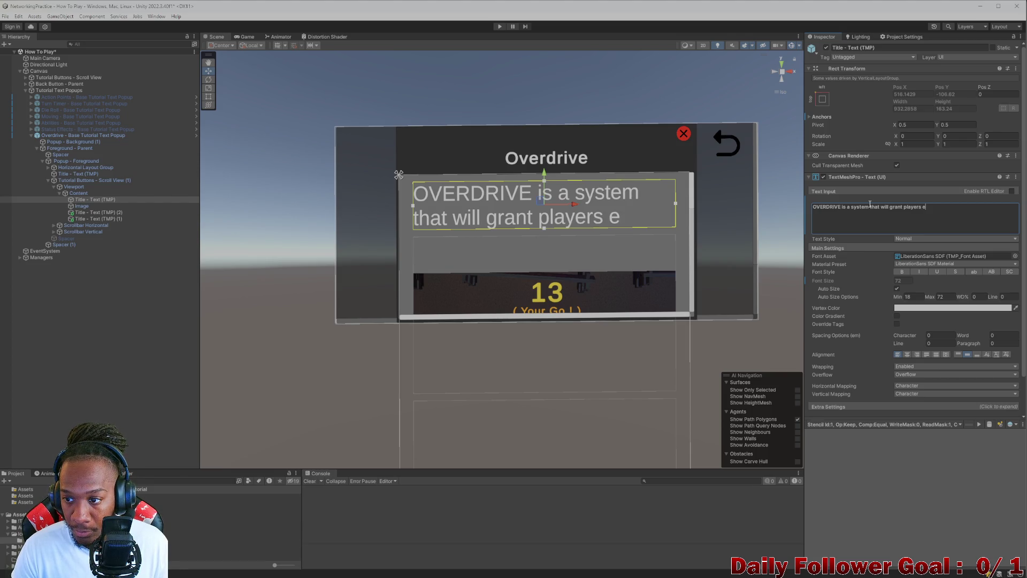
key(BackSpace)
key(BackSpace)
text(re)
key(BackSpace)
key(BackSpace)
text(tra)
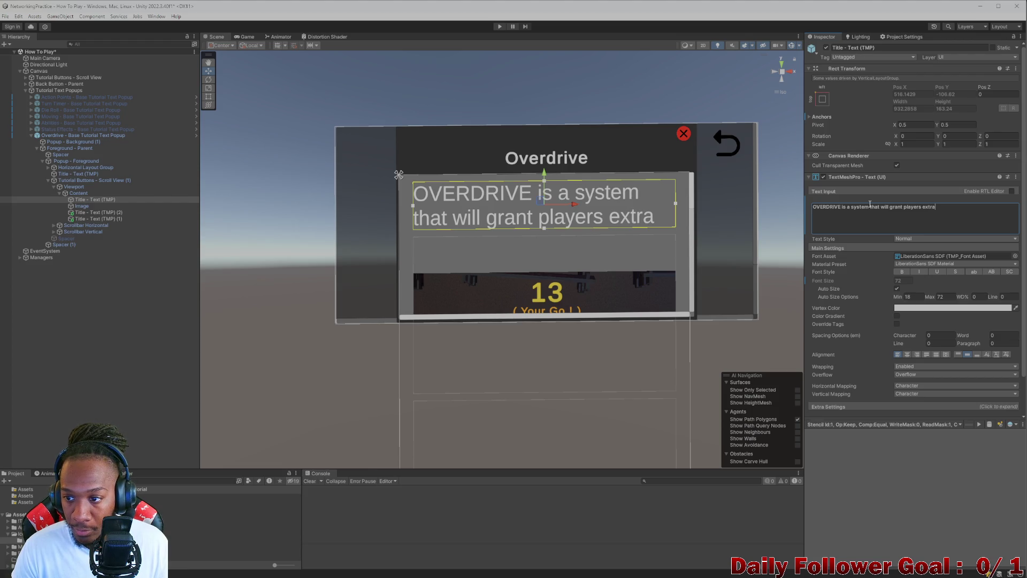
text(OVER)
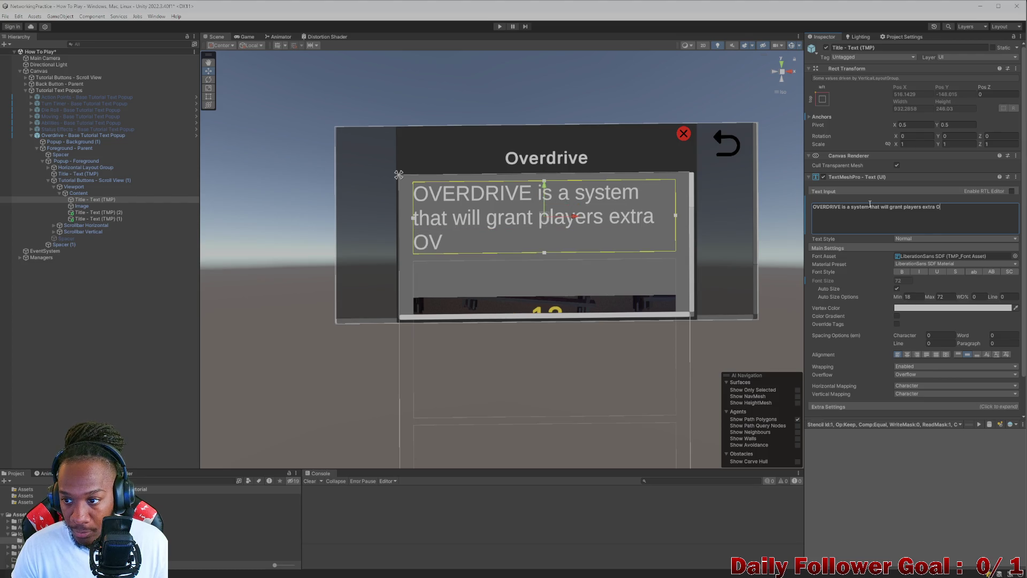
text(DRIVE)
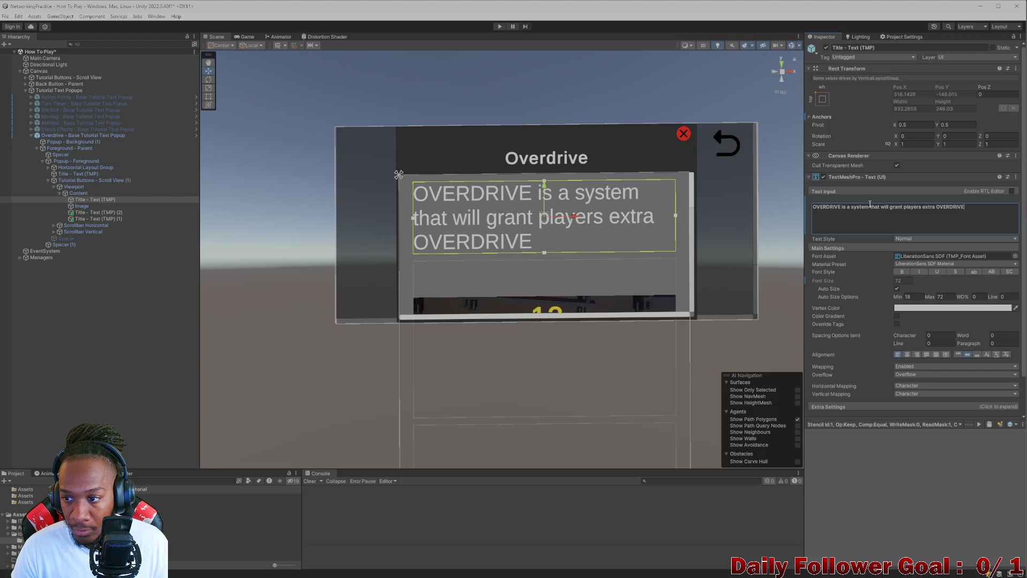
text( AP s)
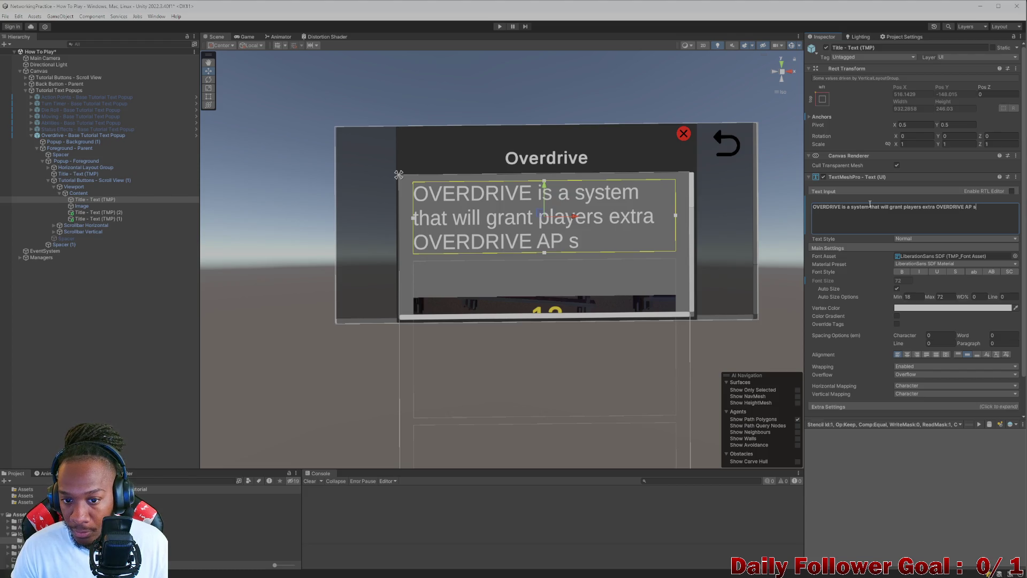
text(at the)
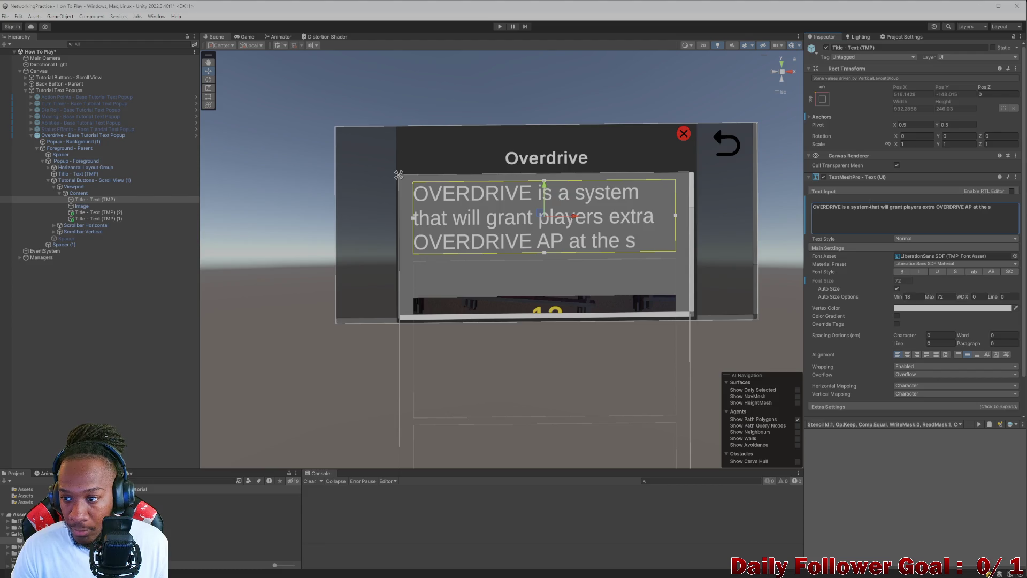
text( o)
text(f their)
text( turn)
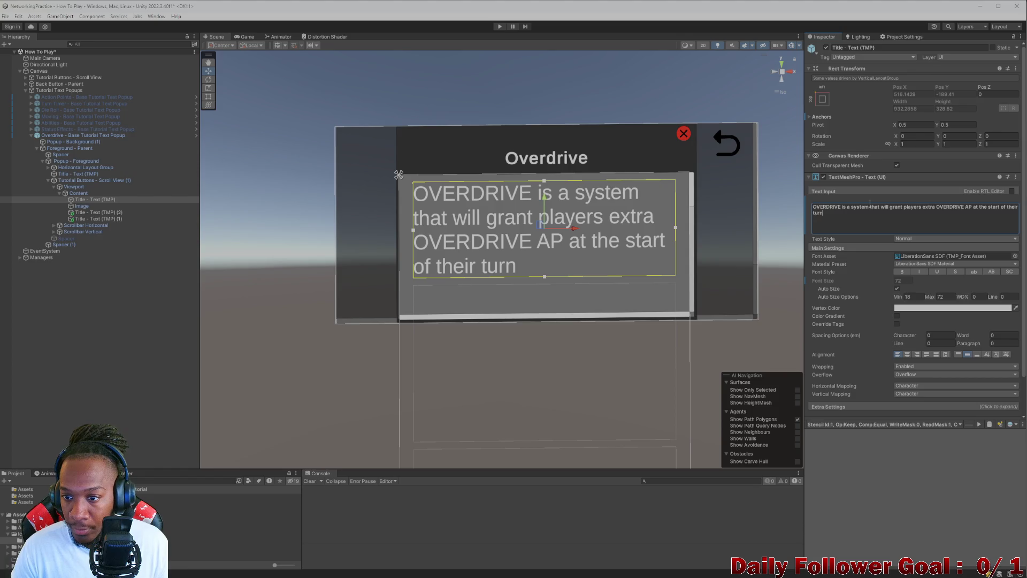
text(s. This A)
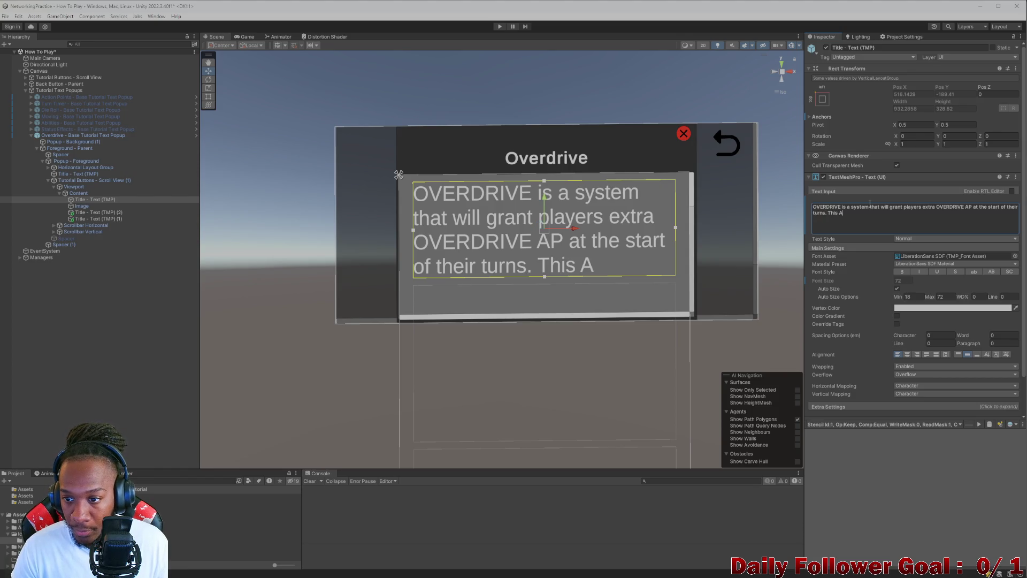
text(P will be re)
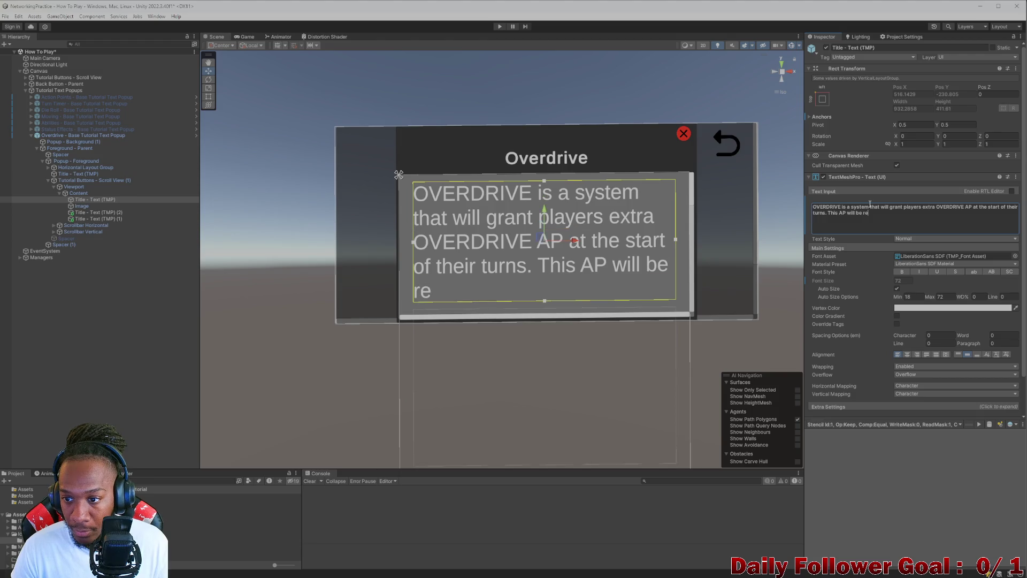
text(d ins)
text(re)
key(BackSpace)
key(BackSpace)
text(ead)
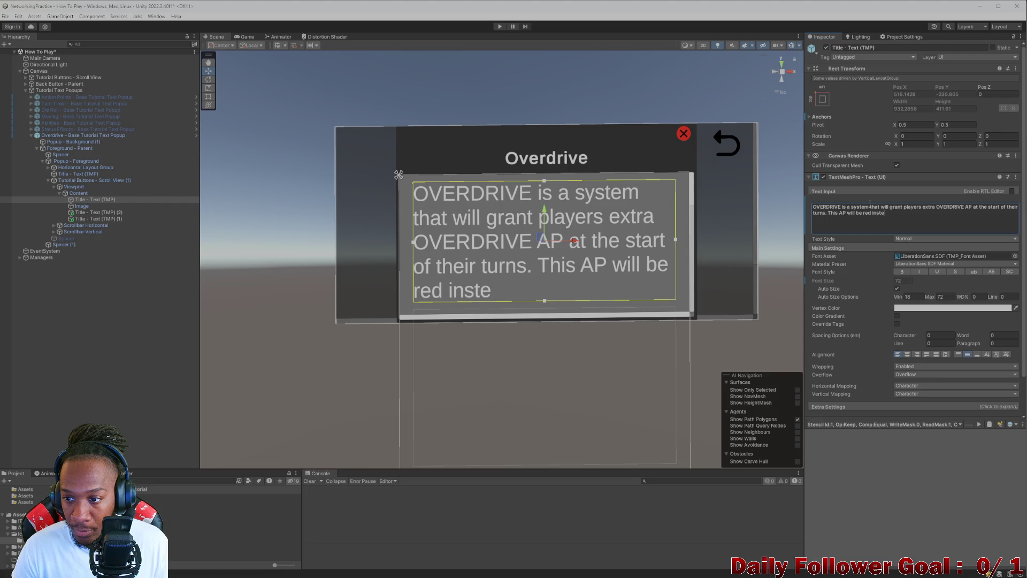
text( of the )
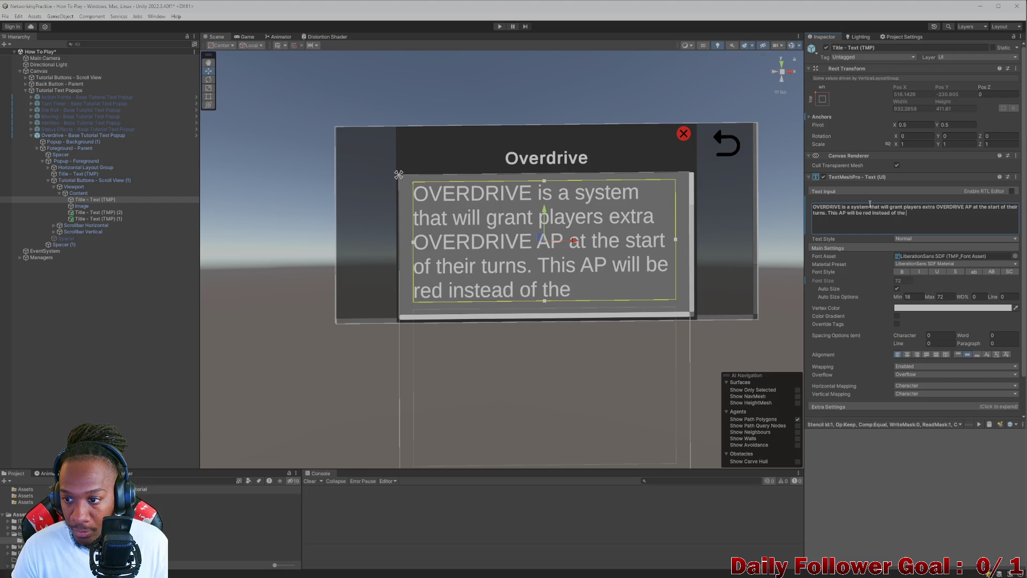
text(normal green. It is n)
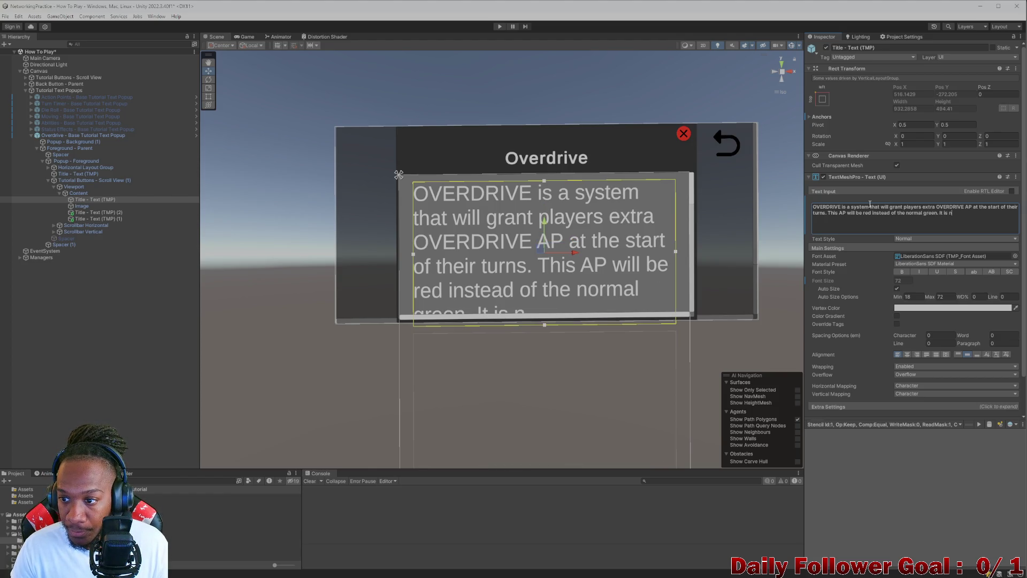
Step: Continue the description: at the bottom of the screen you will see the OVERDRIVE indicator
text(ormal AP)
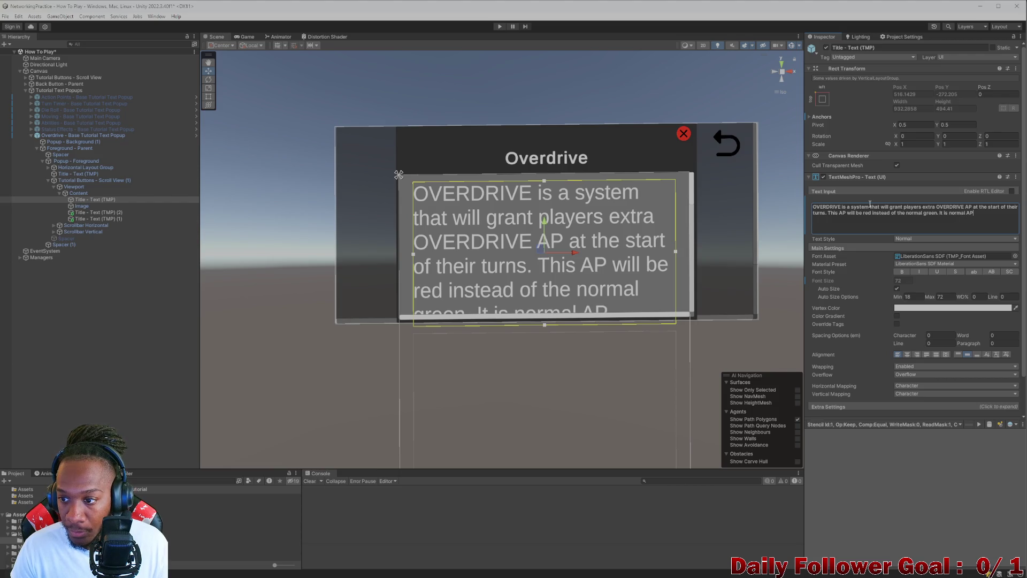
text( the)
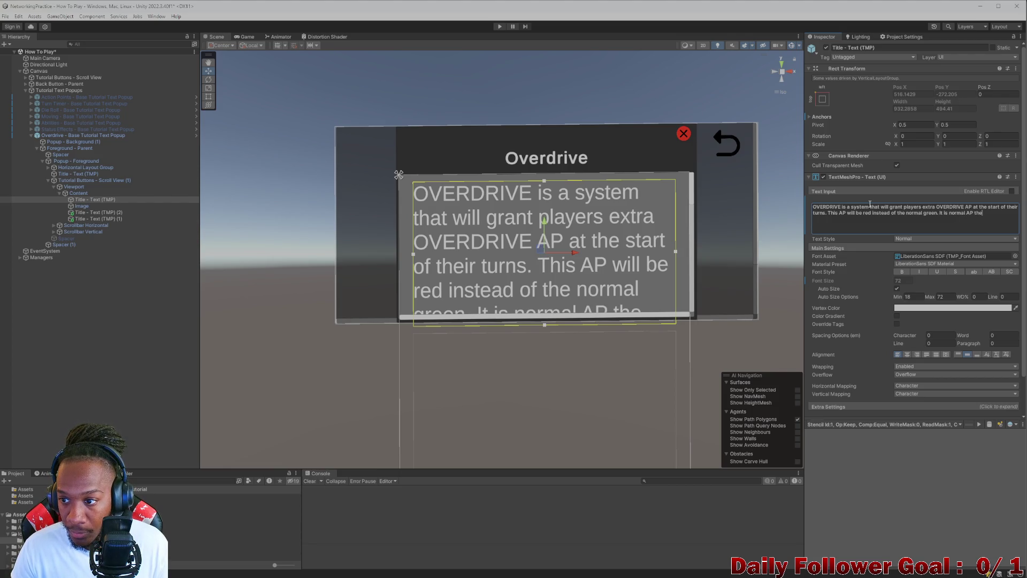
key(BackSpace)
text(at can be s)
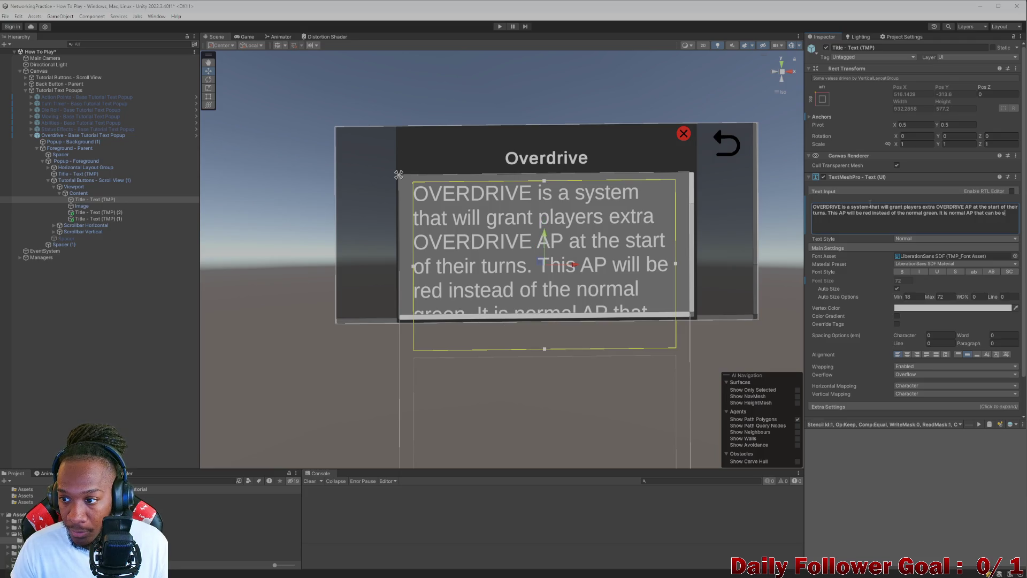
text(pent in anyway you t)
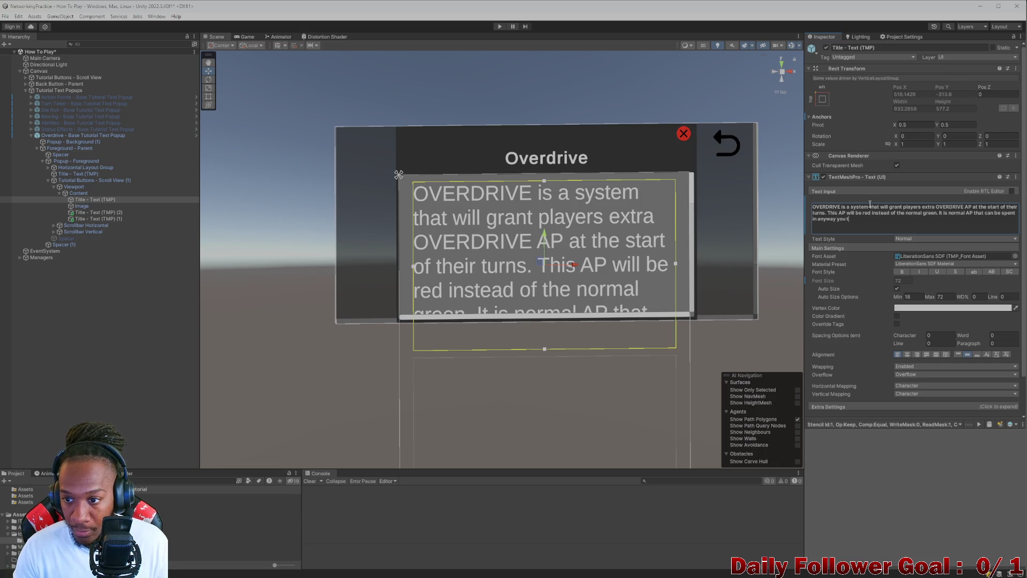
text(ike)
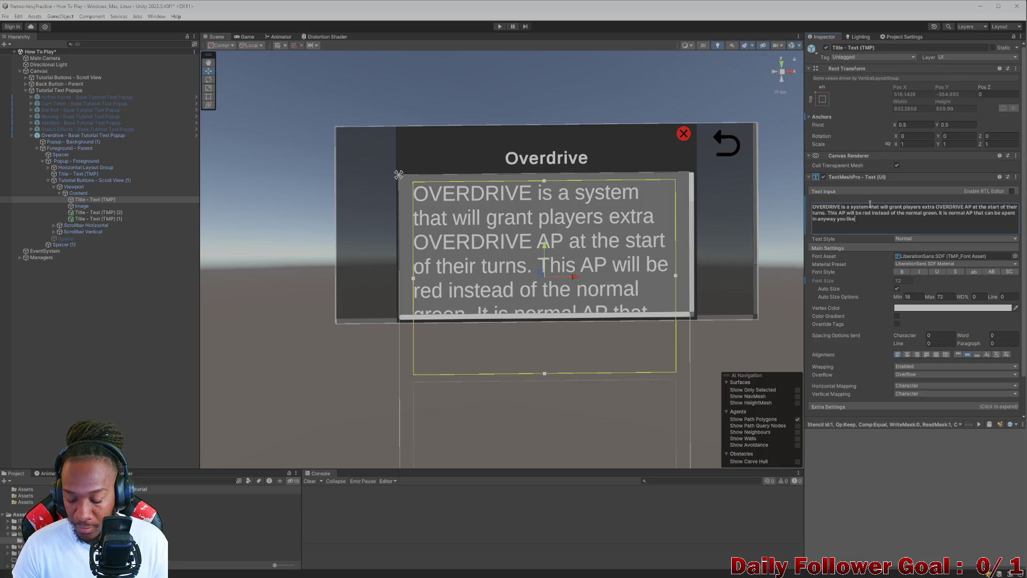
text(. At the begining of)
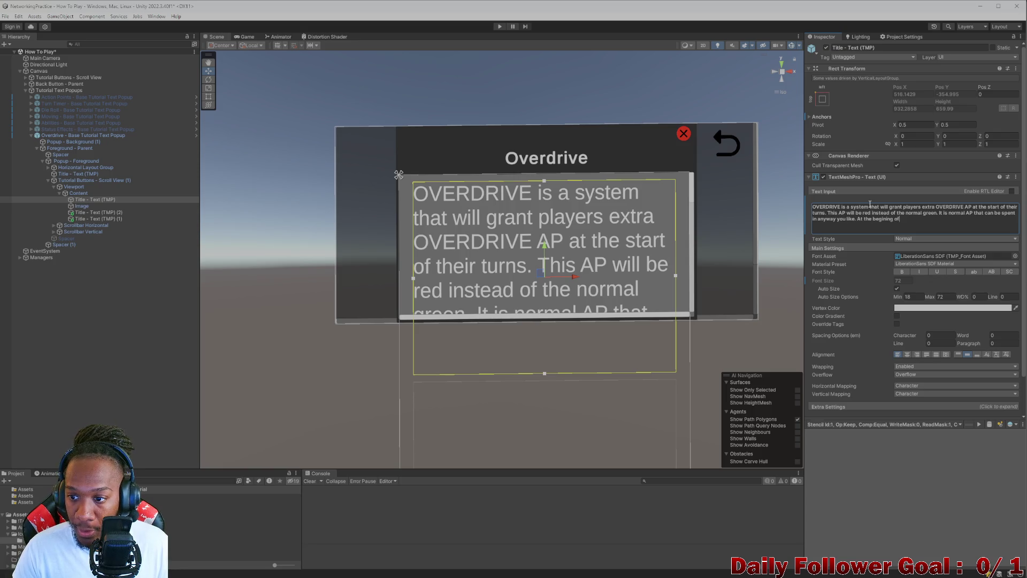
text( the match at the bottom of )
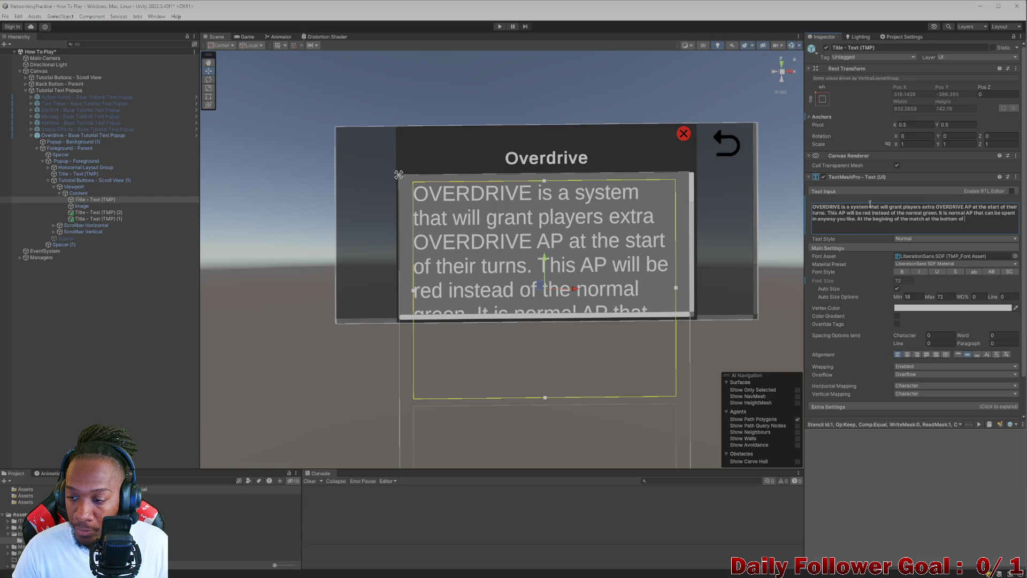
text(the scree)
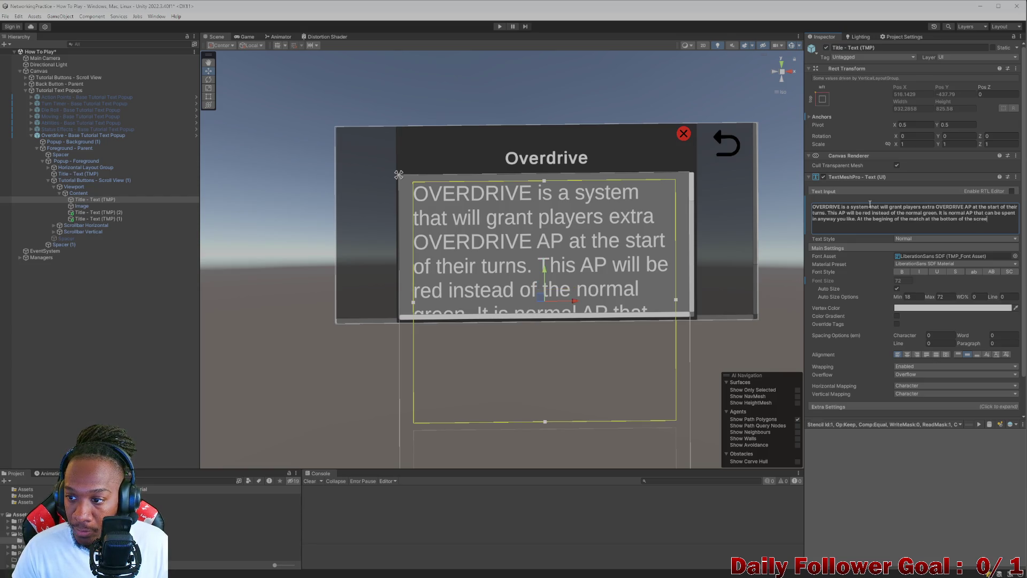
text(n you)
text(ll see the OV)
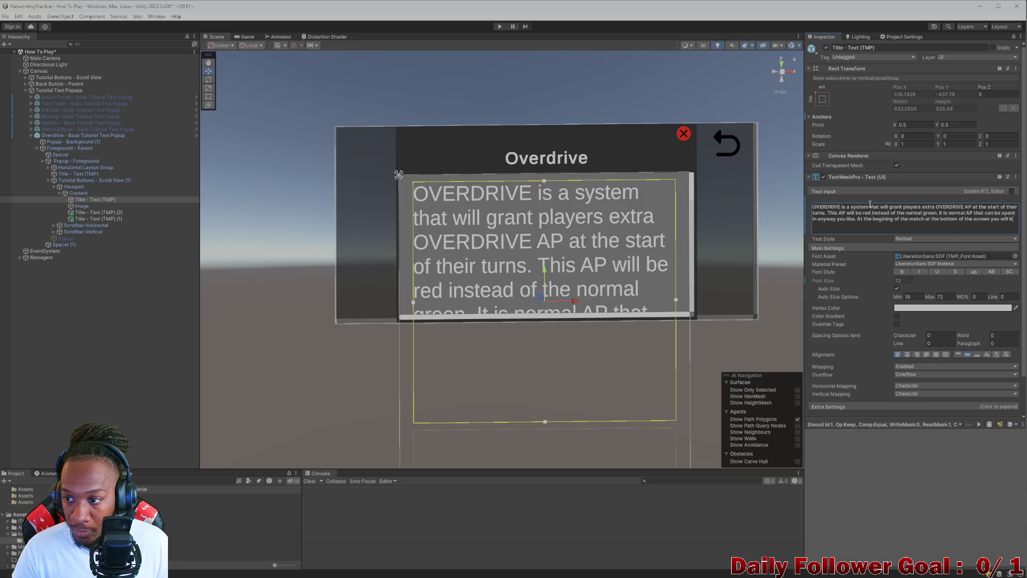
text(ERDRIVE )
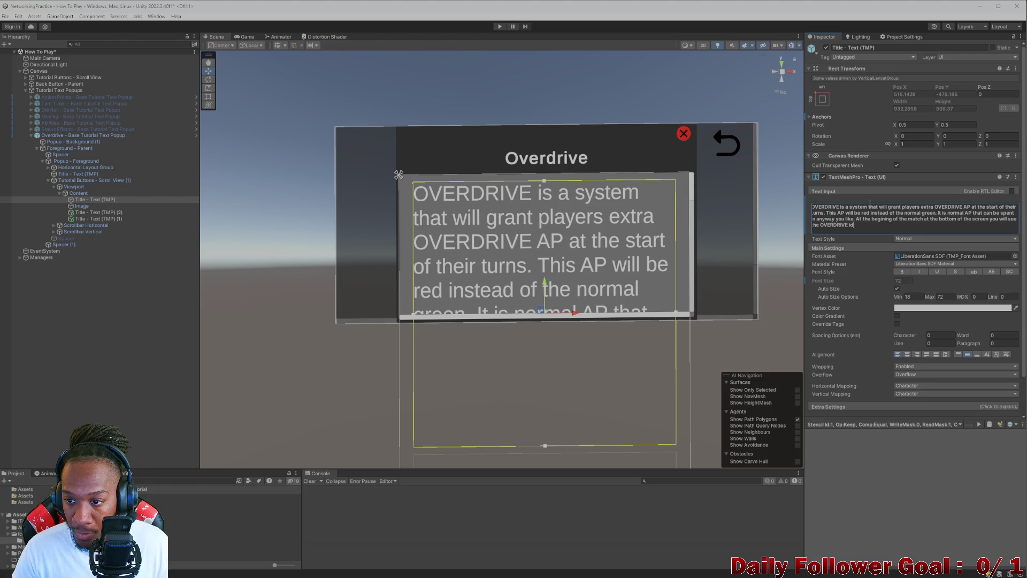
text(indicator.)
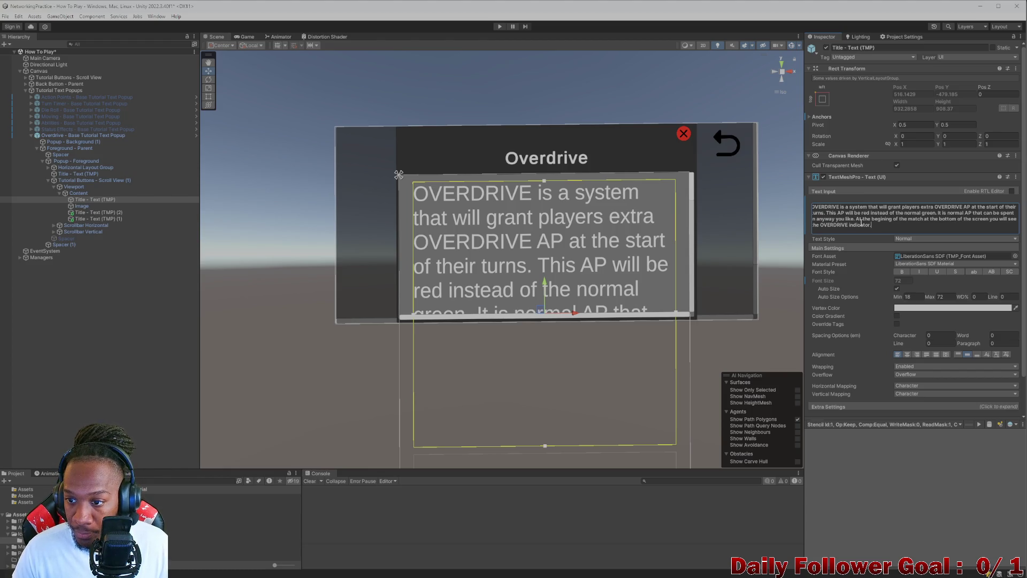
Step: Reword to 'In the bottom center' and begin 'At the beginning of the match it will'
drag(914, 216, 924, 217)
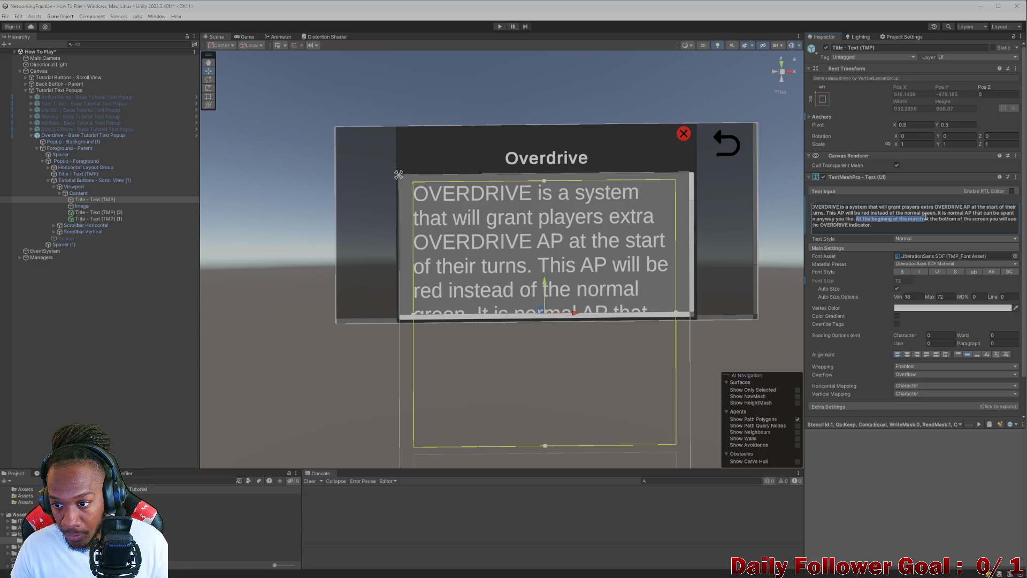
key(BackSpace)
key(Delete)
text(A)
key(BackSpace)
text(a)
key(BackSpace)
text(In)
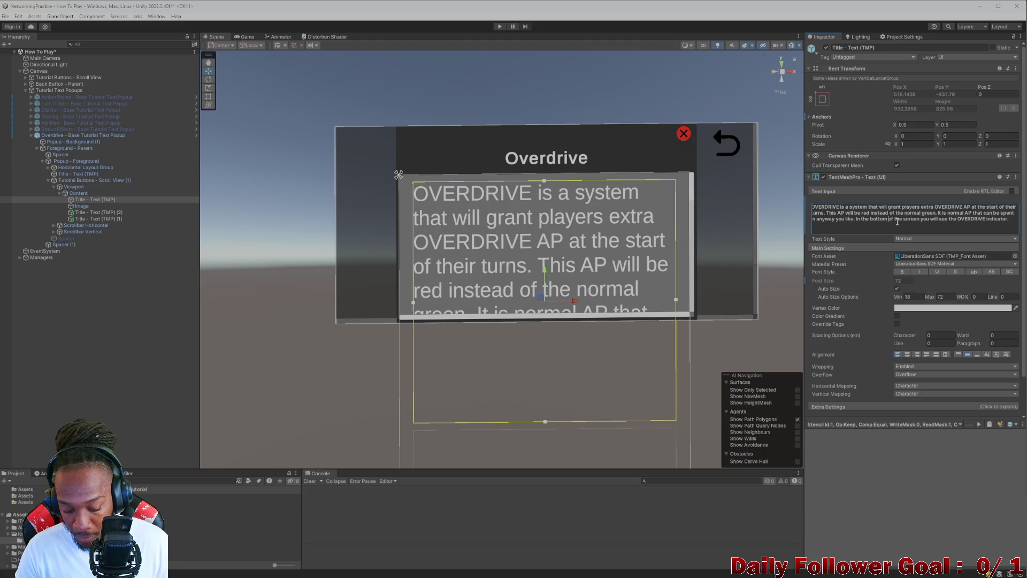
text(center )
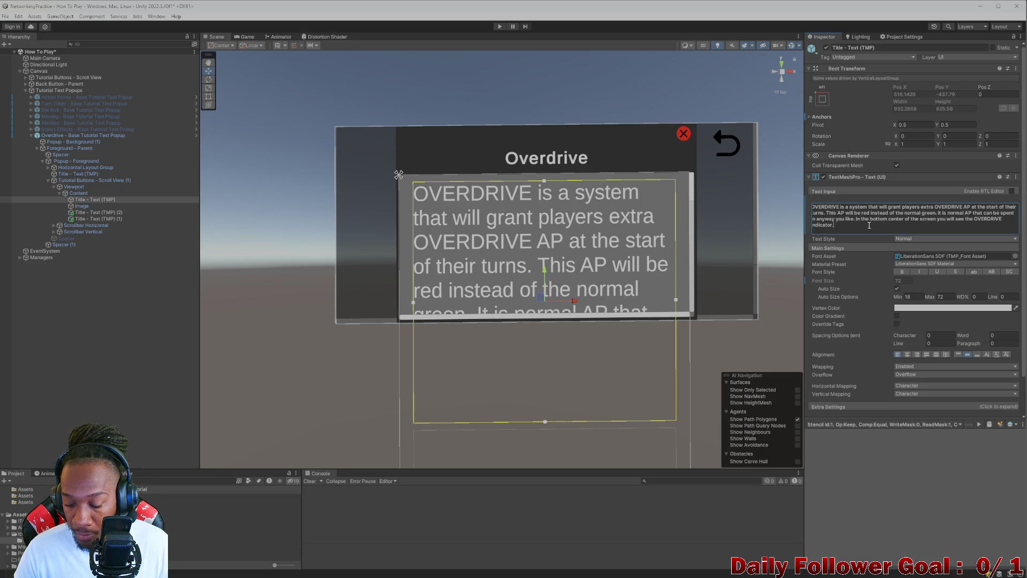
text( At the beginning of the match if)
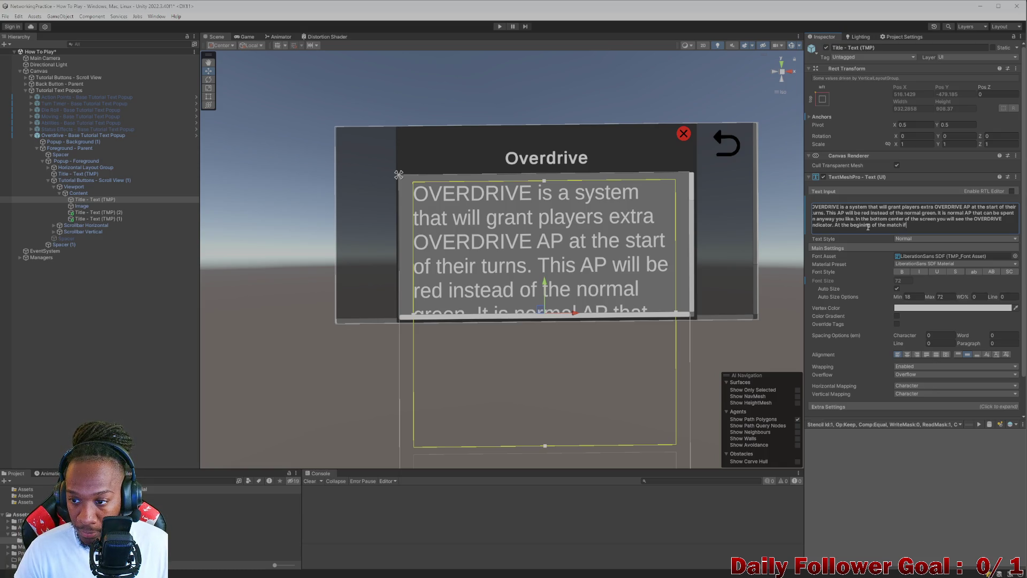
text(t will s)
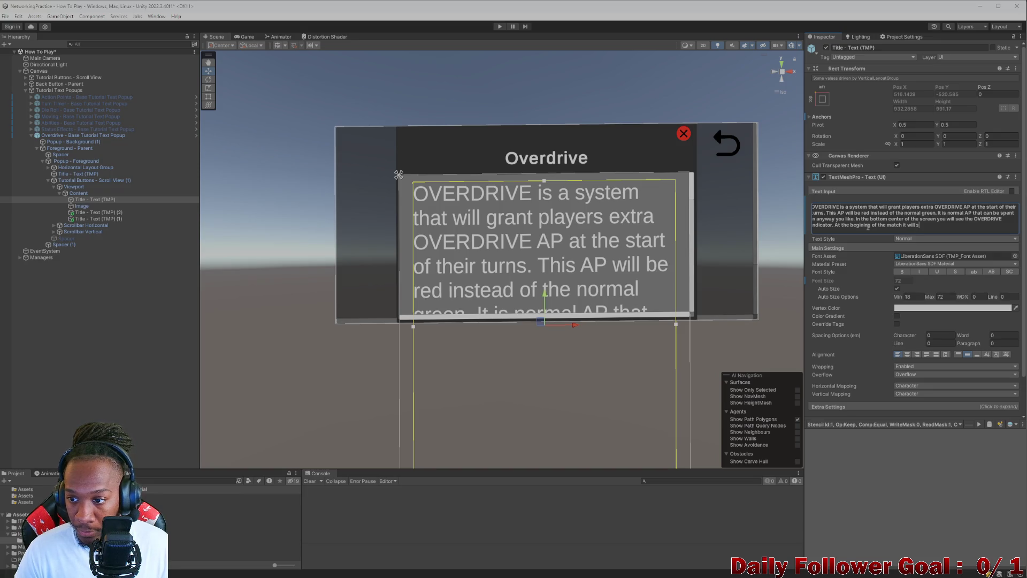
Step: Explain the countdown from 5 into OVERDRIVE and extra OVERDRIVE AP added to the die-roll AP
key(BackSpace)
key(BackSpace)
text(OVERDRIVE in 5)
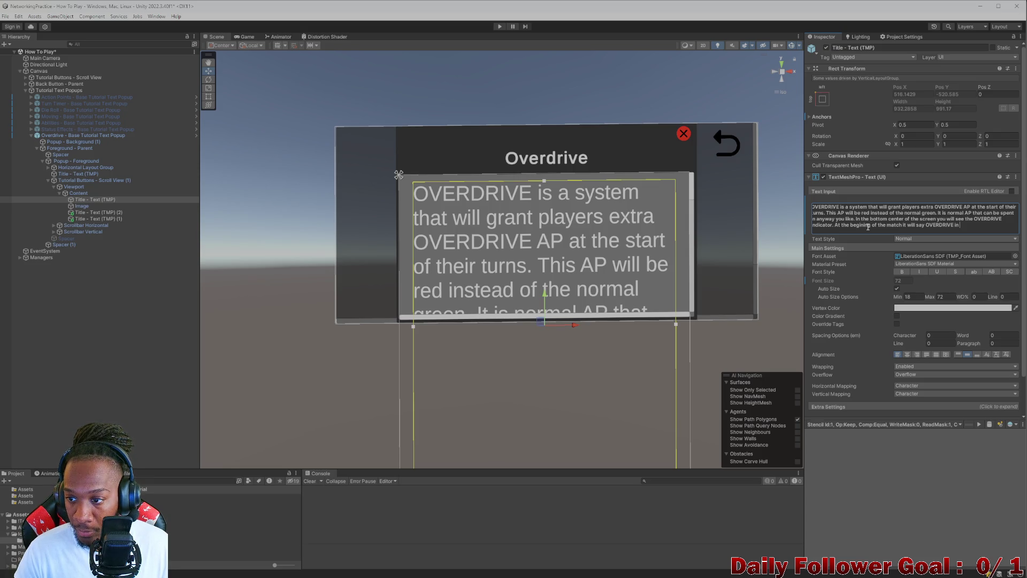
text(. E)
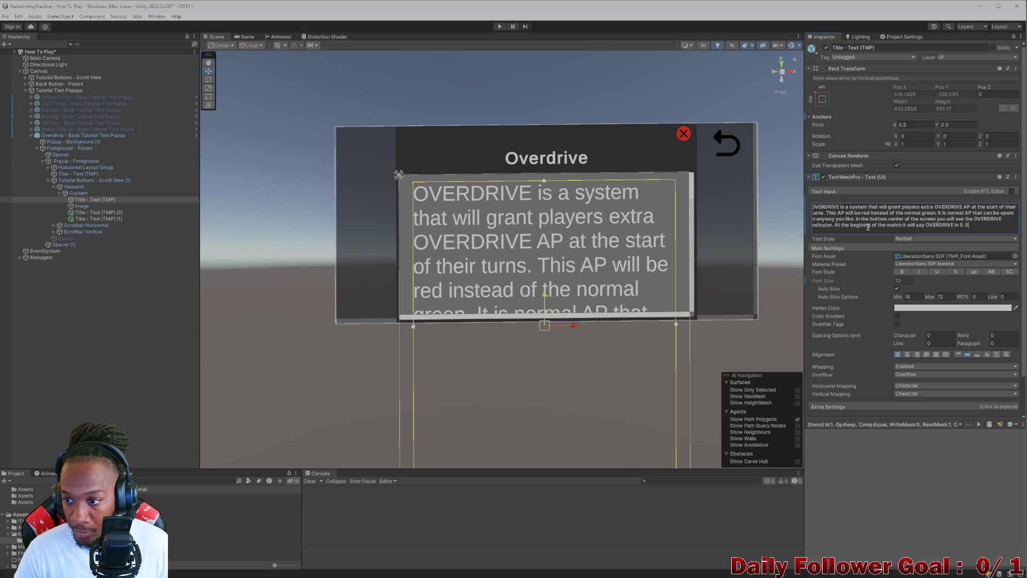
text(ach passing turn th)
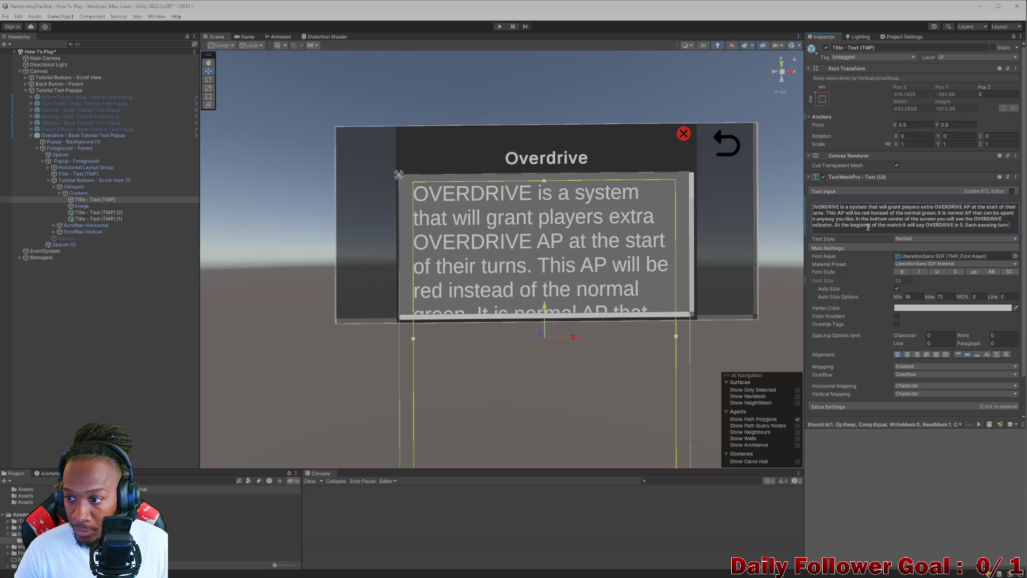
text(at will)
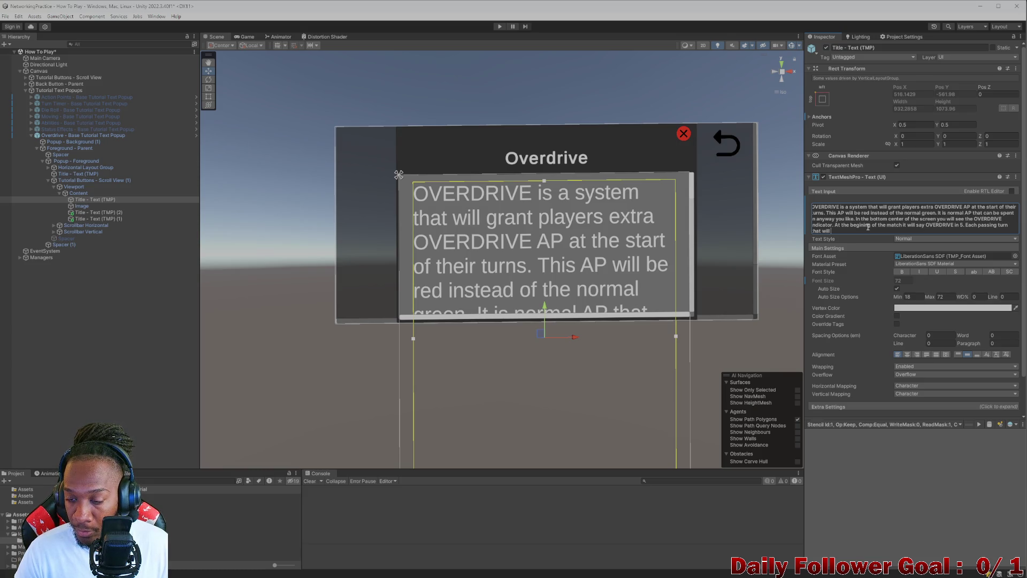
text( go down until)
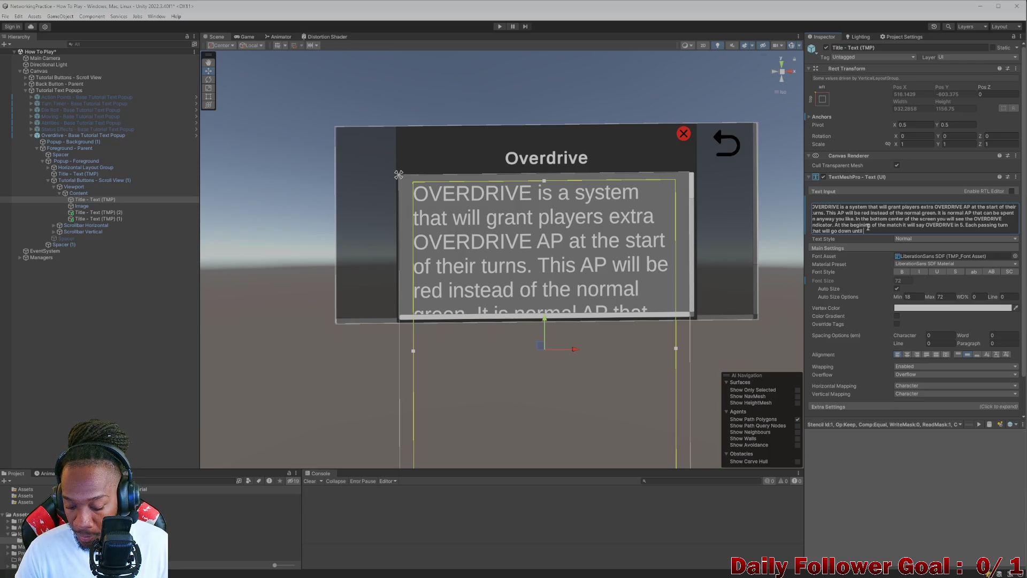
text( it hits)
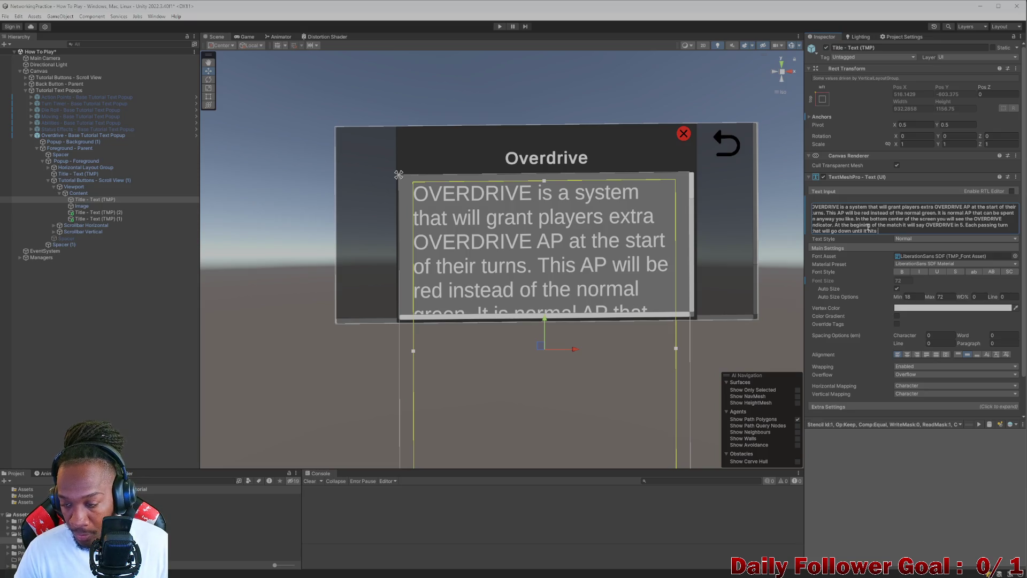
text( 0 and then)
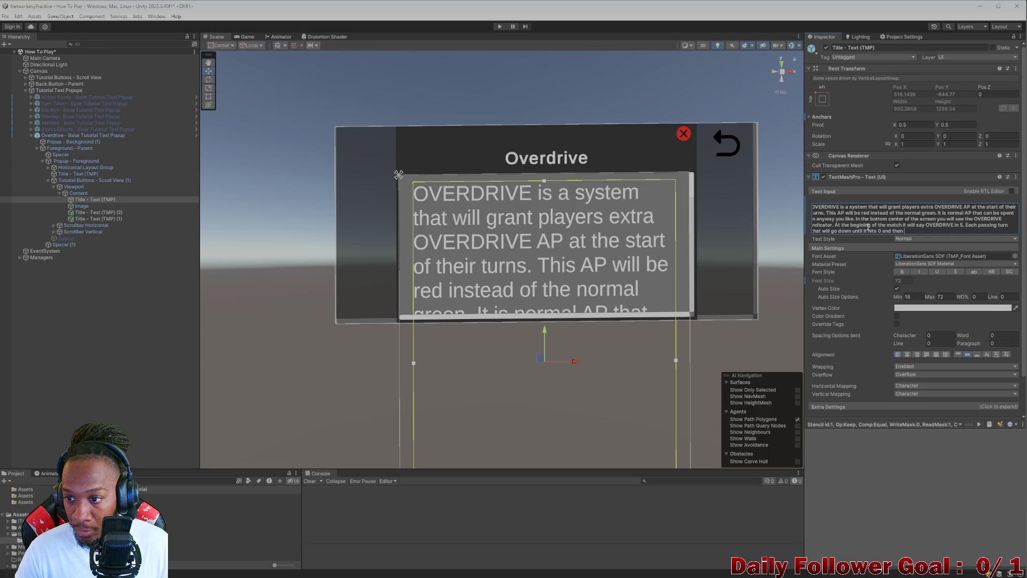
text( you are in)
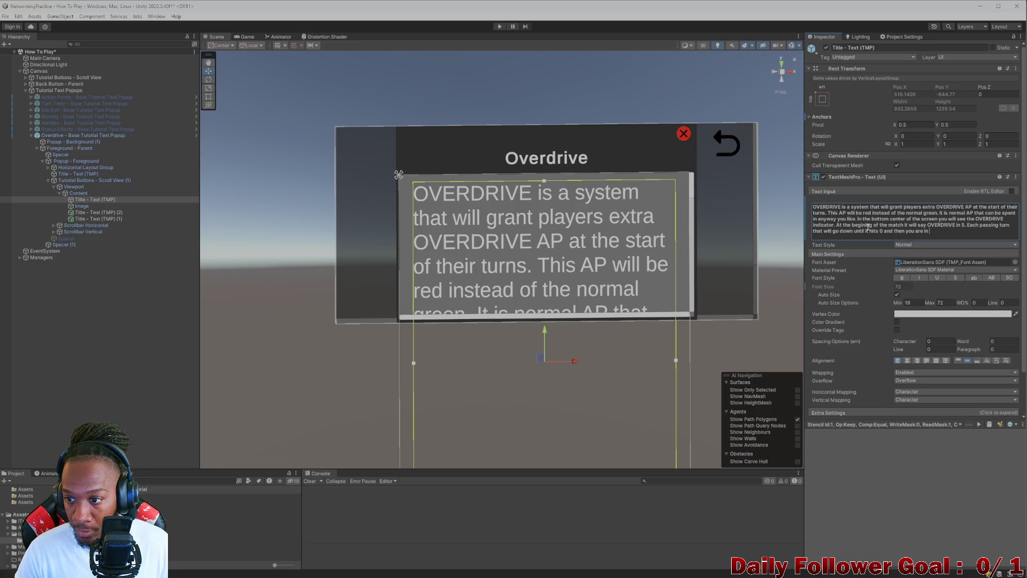
text( OVERDRIVE. It will sta)
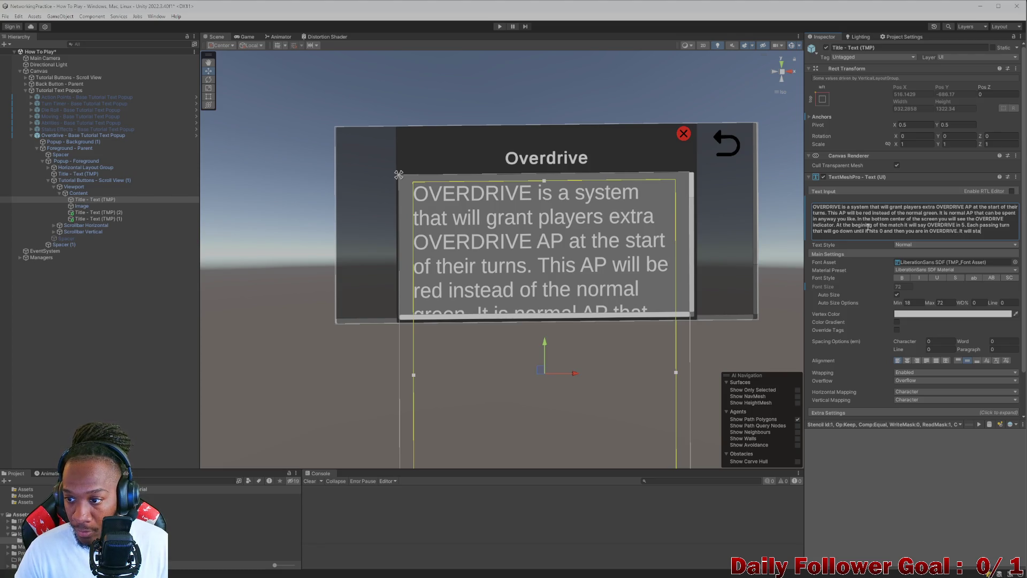
text(rt at 1 and go up e)
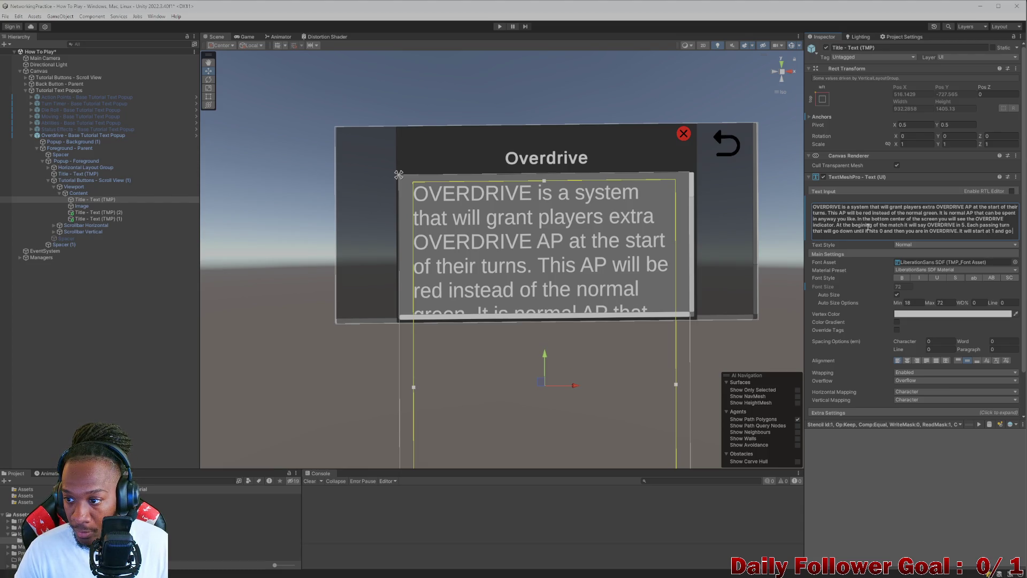
text(ach)
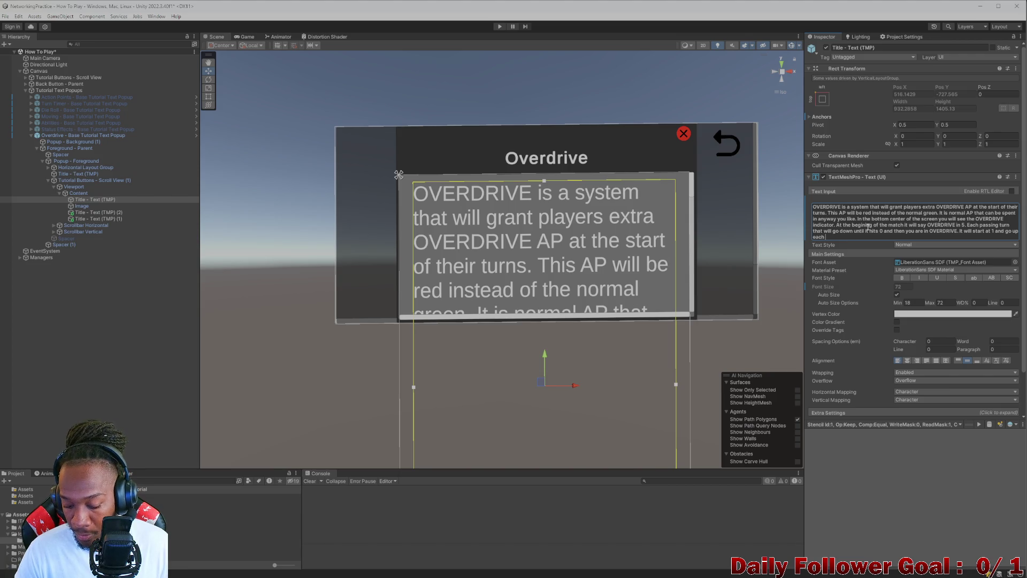
text( turn. )
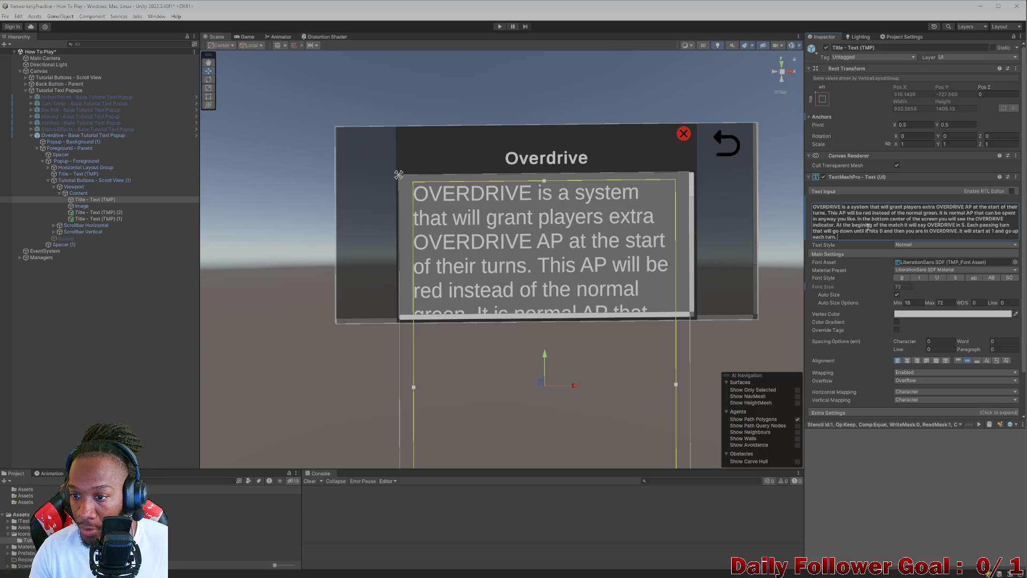
text(Ev)
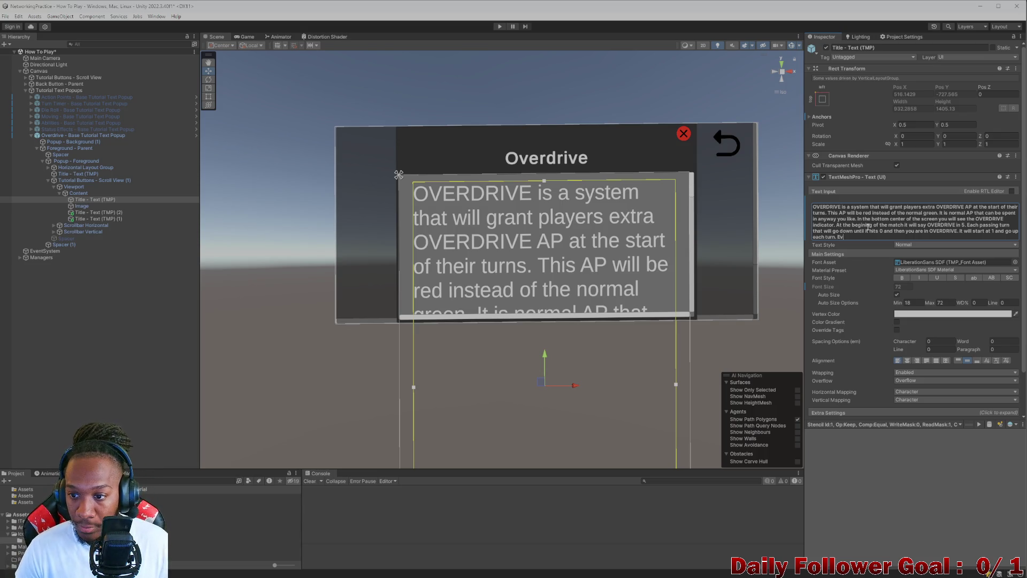
text(ery point of OVERDR)
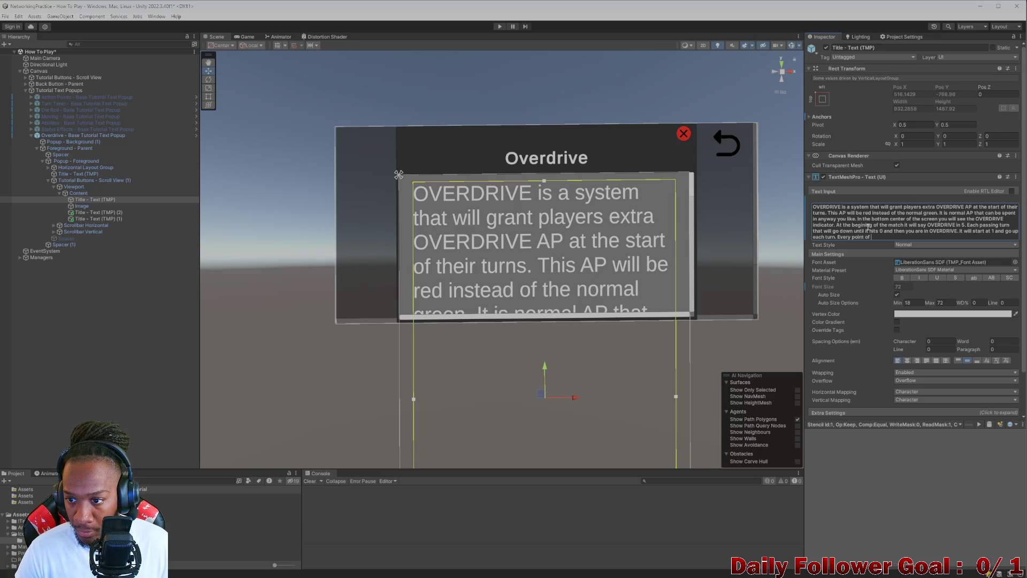
text(IVE you have)
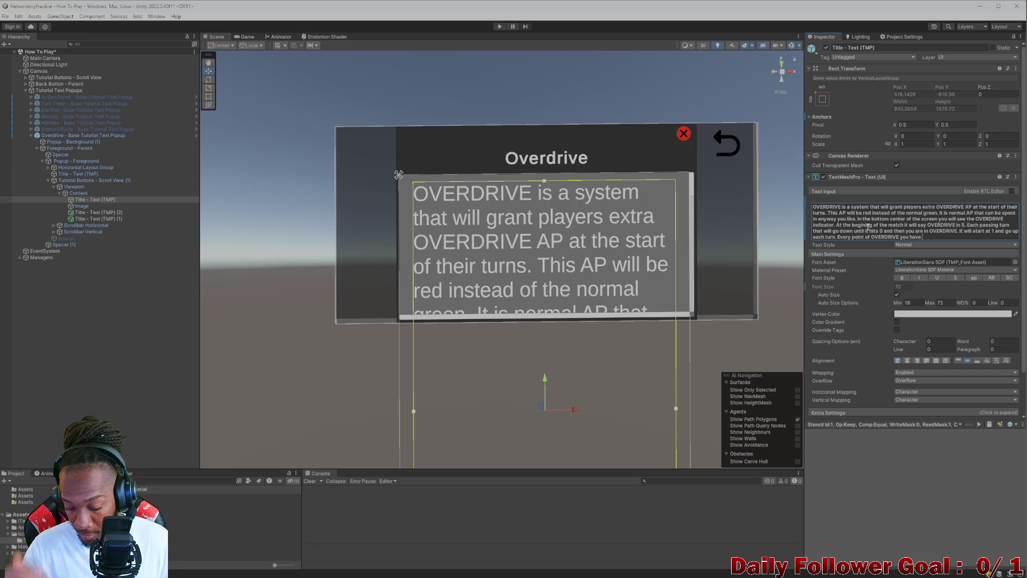
text( will give)
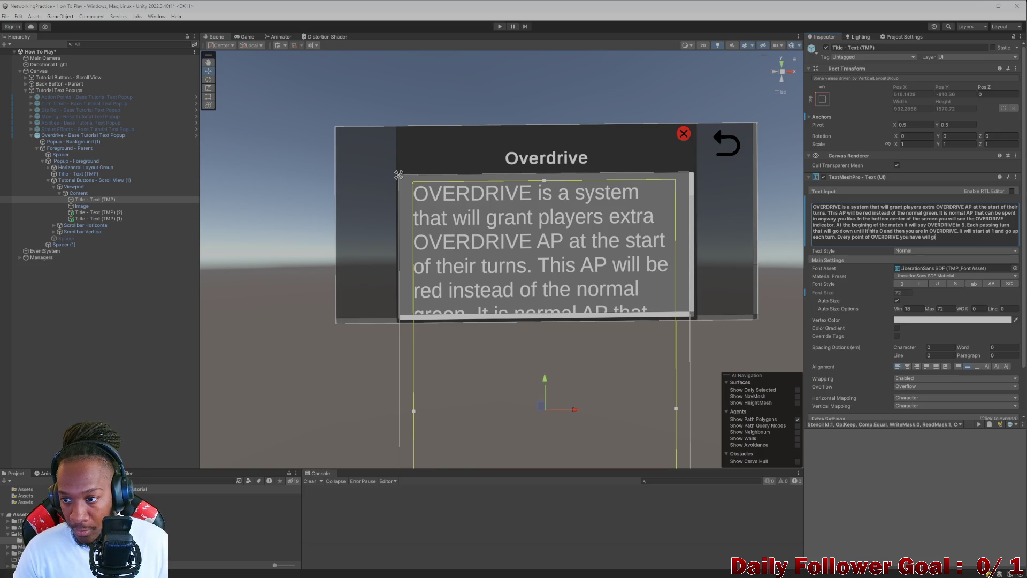
text( you)
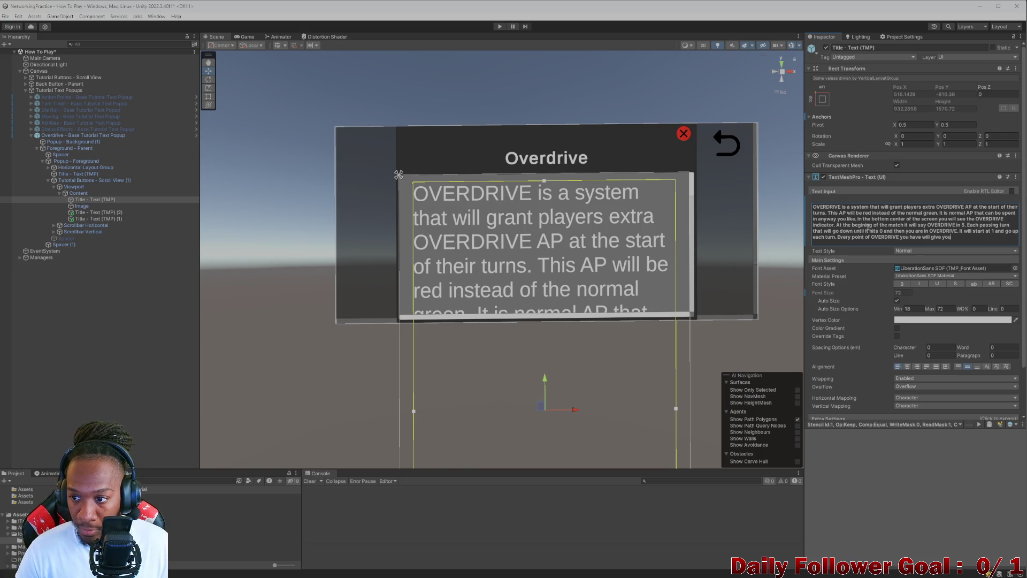
text( and)
key(BackSpace)
text(OVERD)
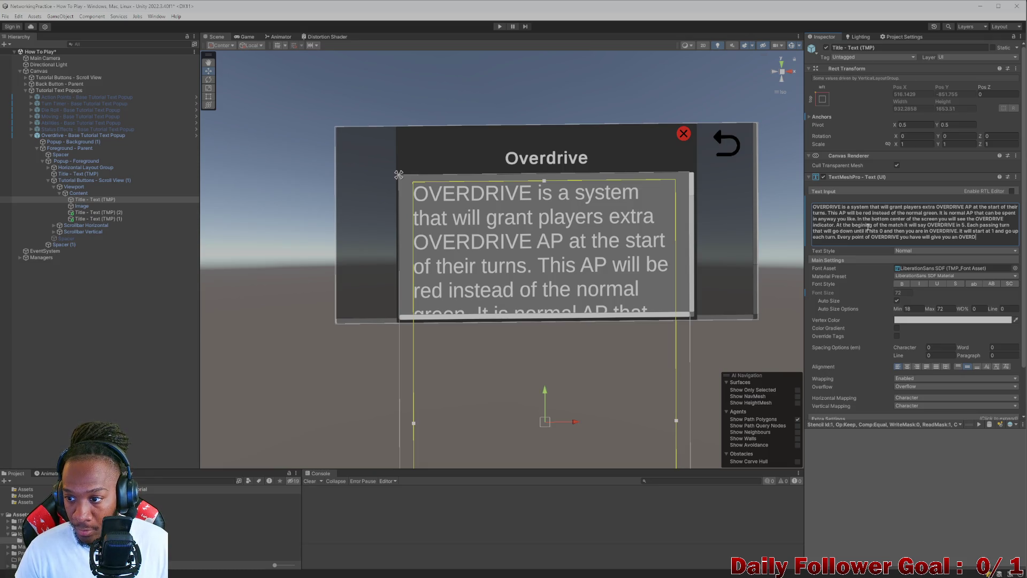
text(RIVE)
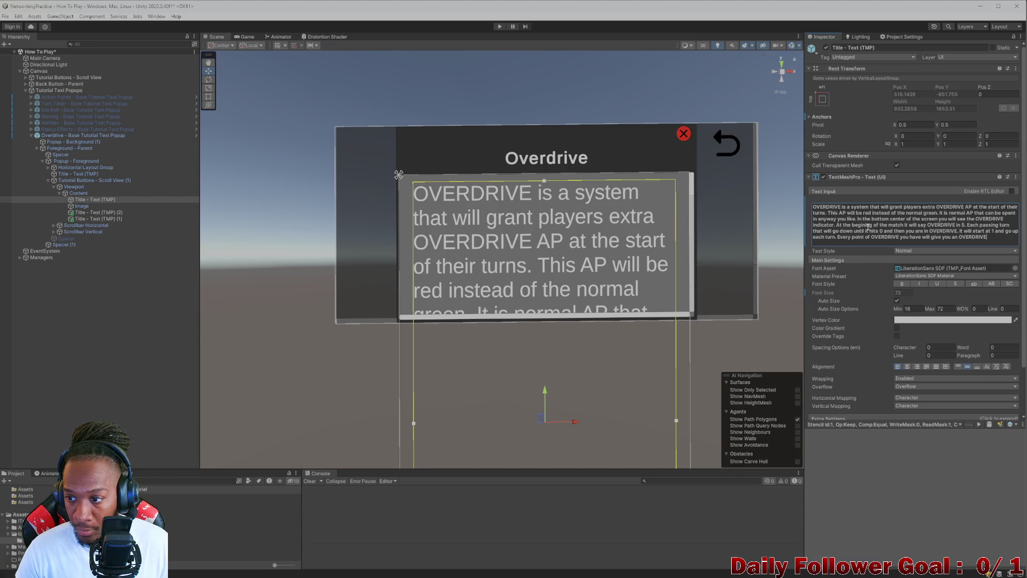
text( AP the)
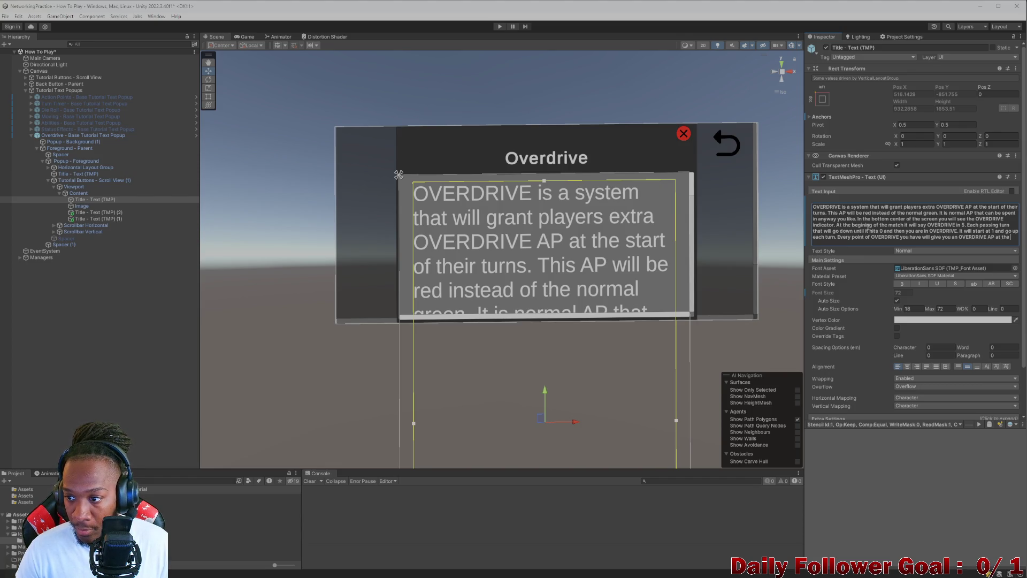
text( srt of)
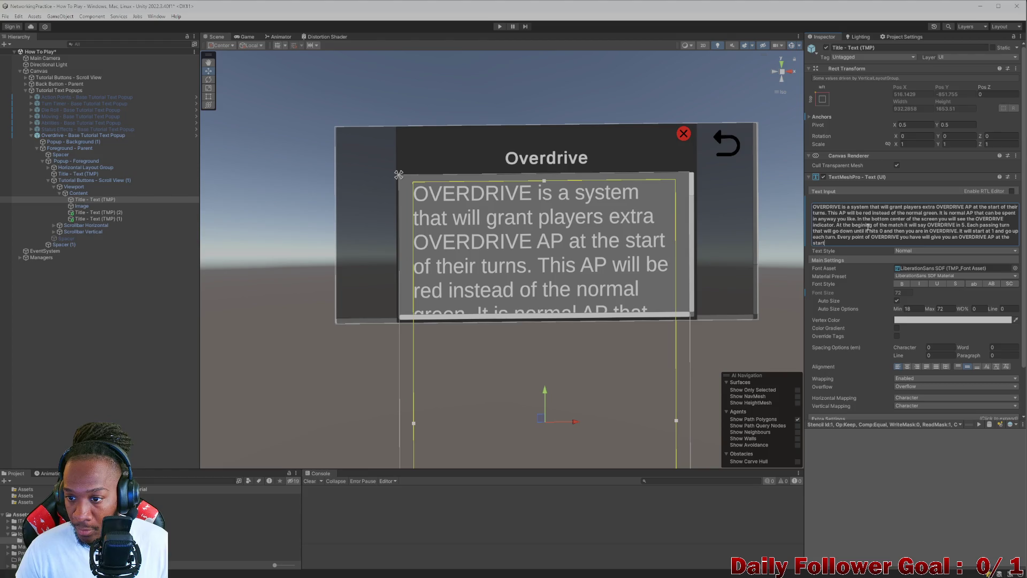
text(you)
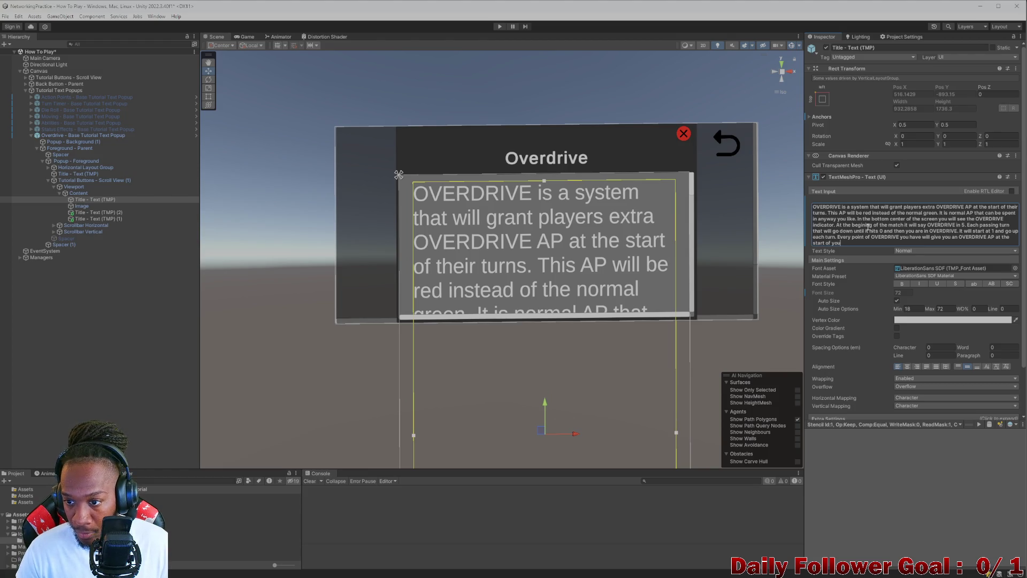
text(r turn.)
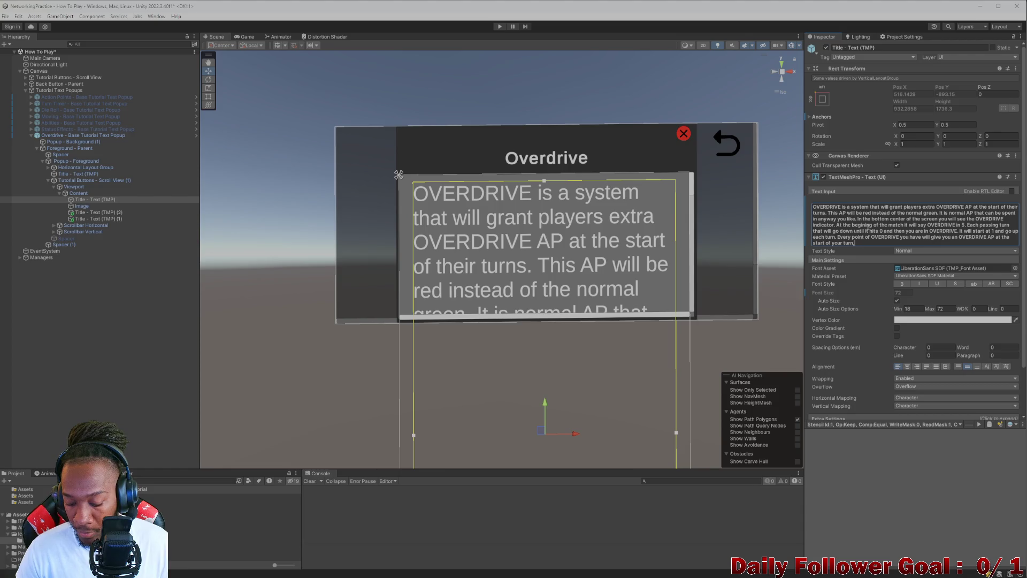
text(This a)
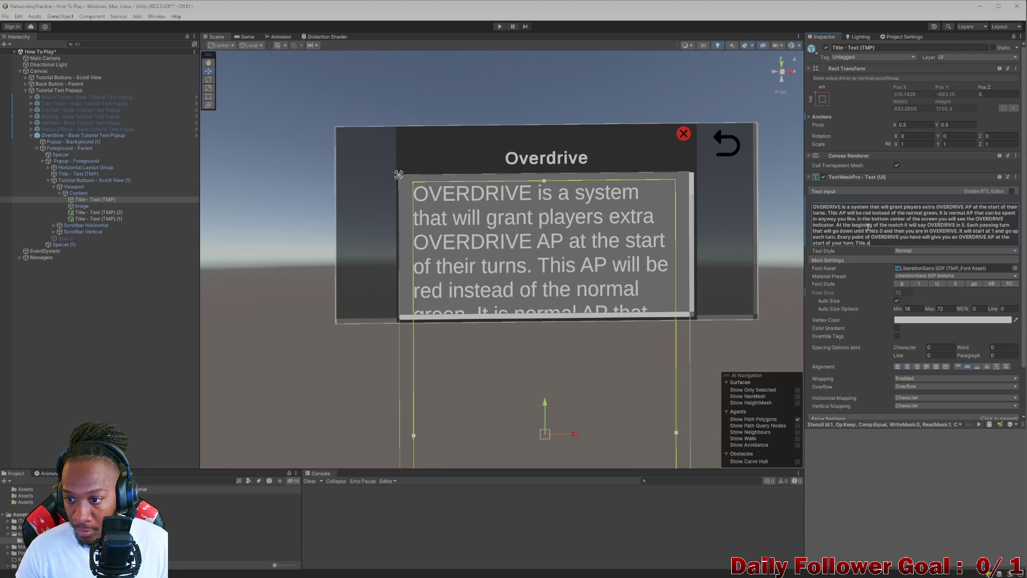
text( AP is in)
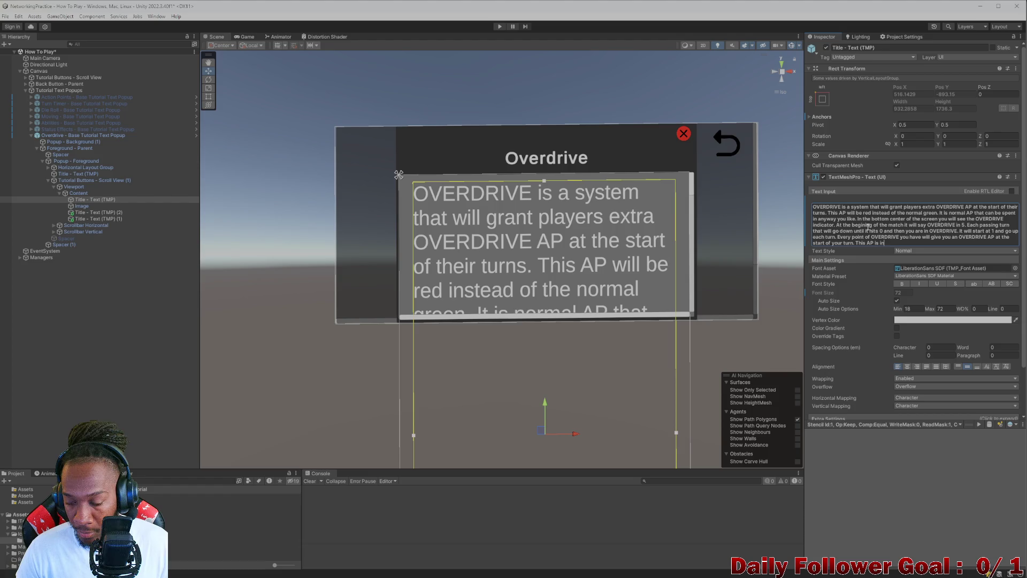
text( additio)
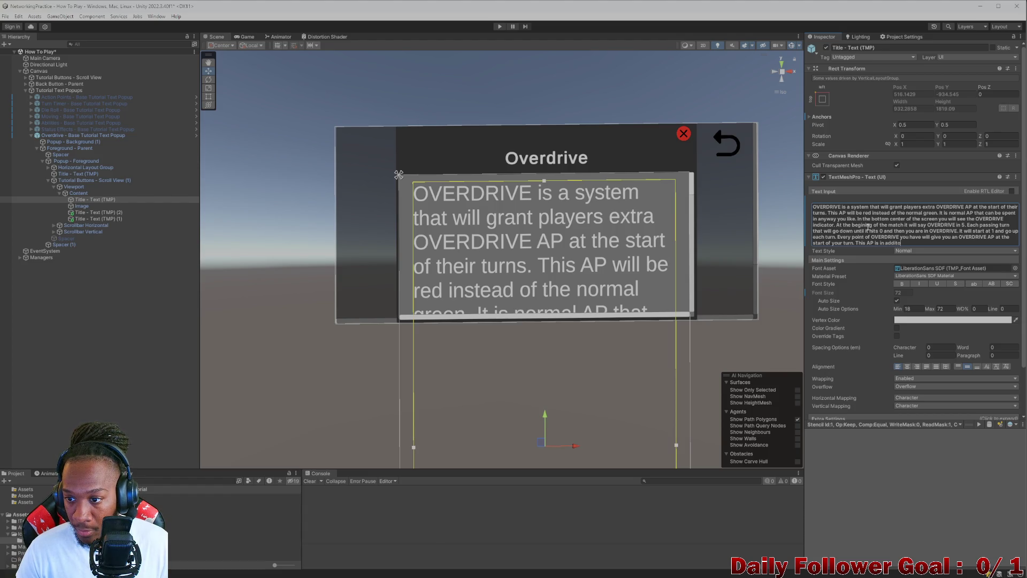
text( to the)
text( normal AP y)
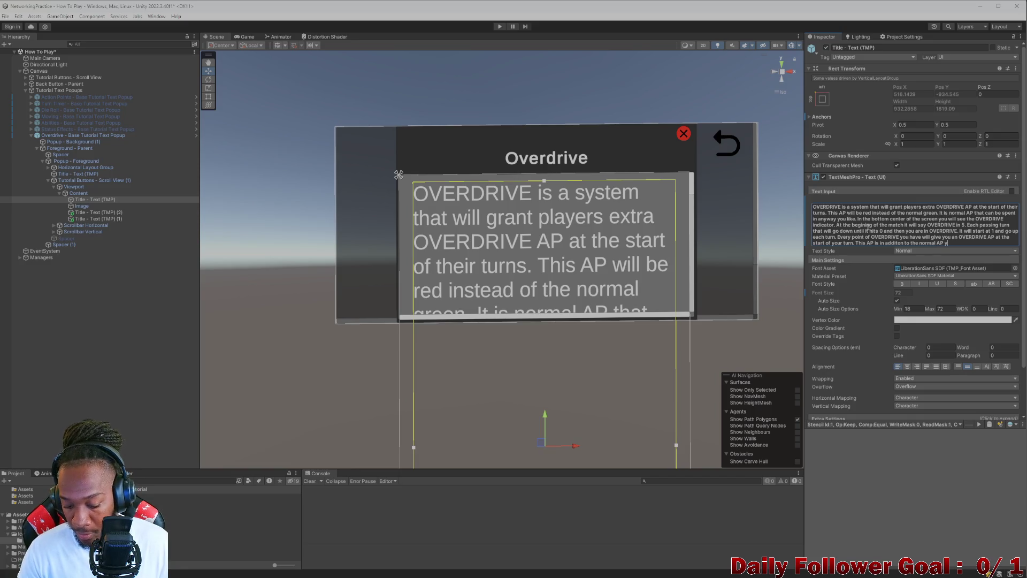
text(ou get from t)
text(he die roll)
text( at the s)
text(tart of each)
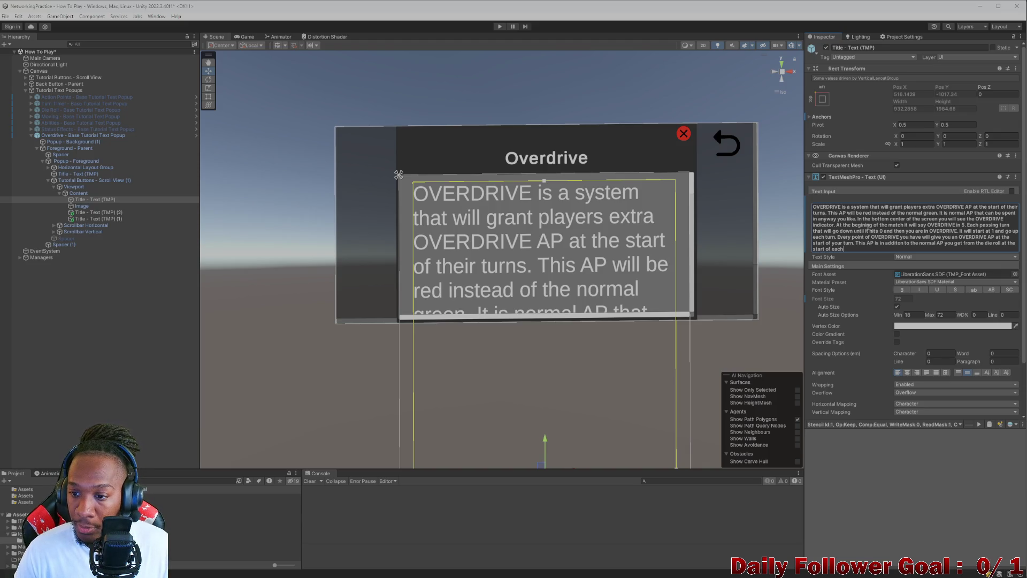
text( turn)
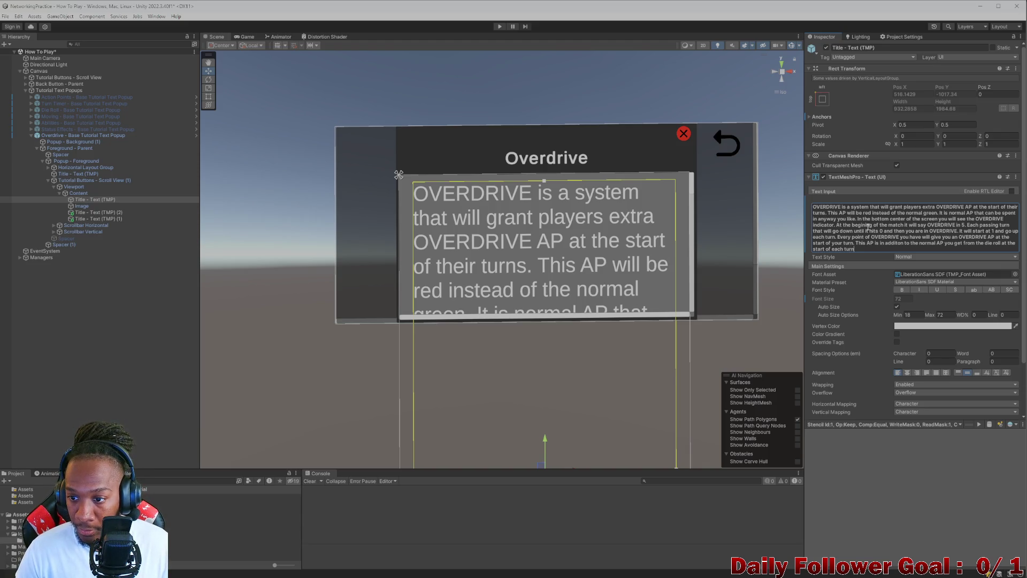
text(. After)
text(urn you wil)
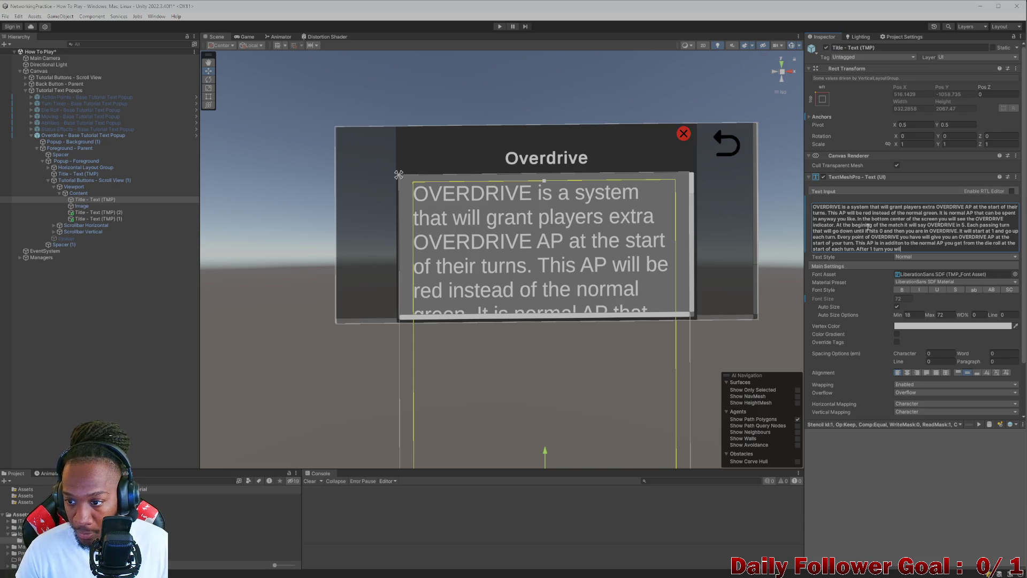
text(l get one, 2)
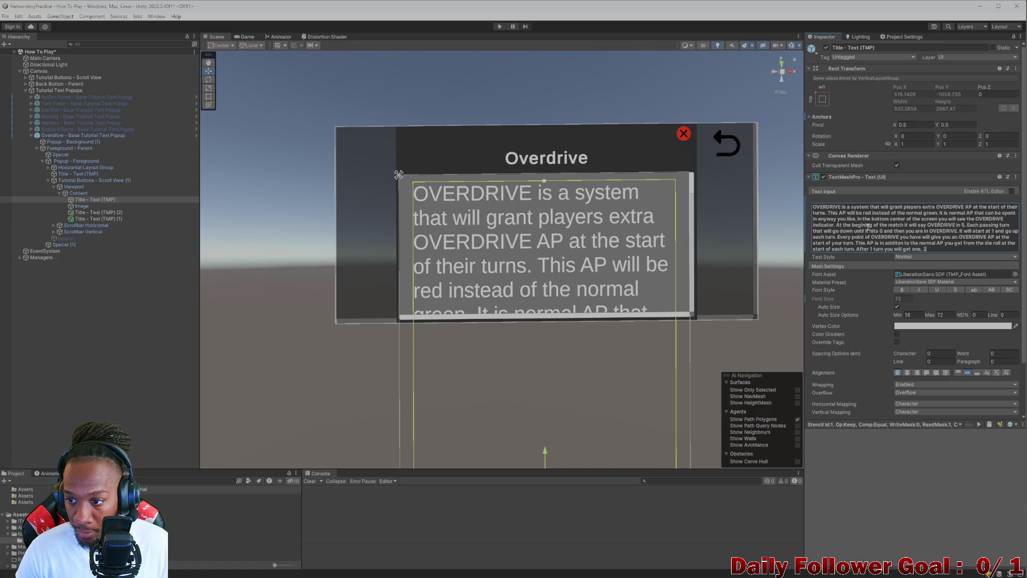
text( tur)
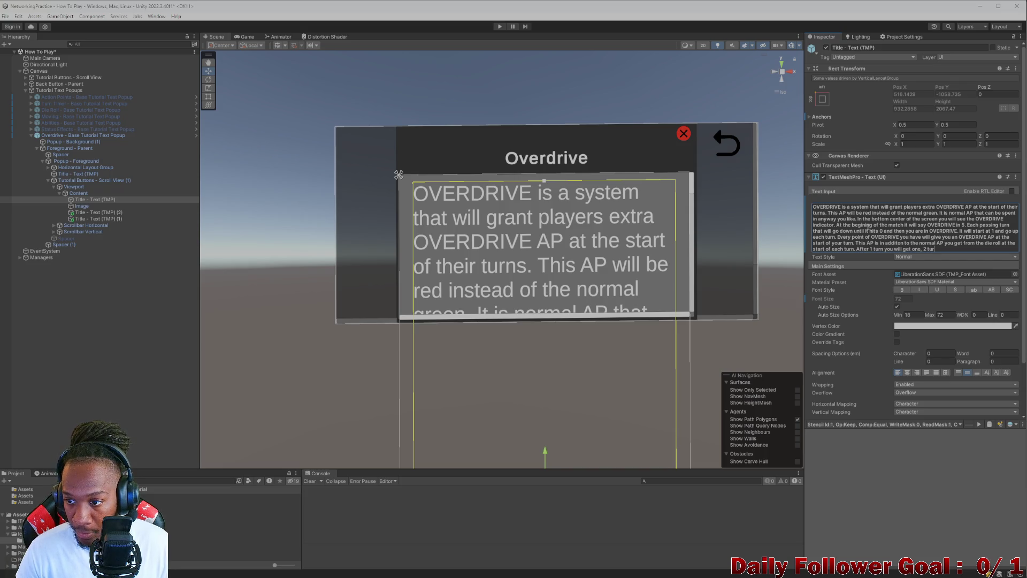
text(ns you wei)
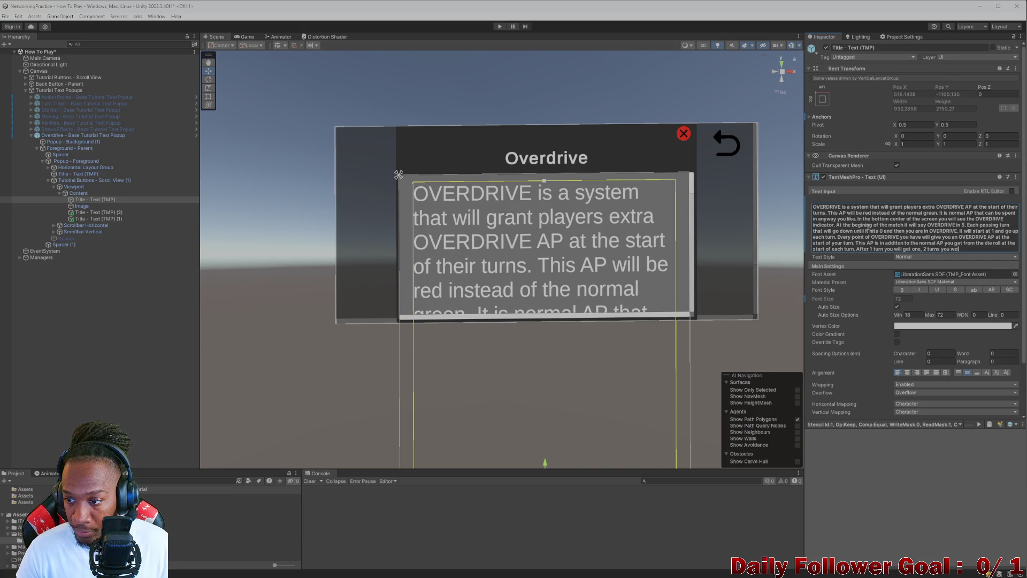
key(BackSpace)
key(BackSpace)
text(ill get)
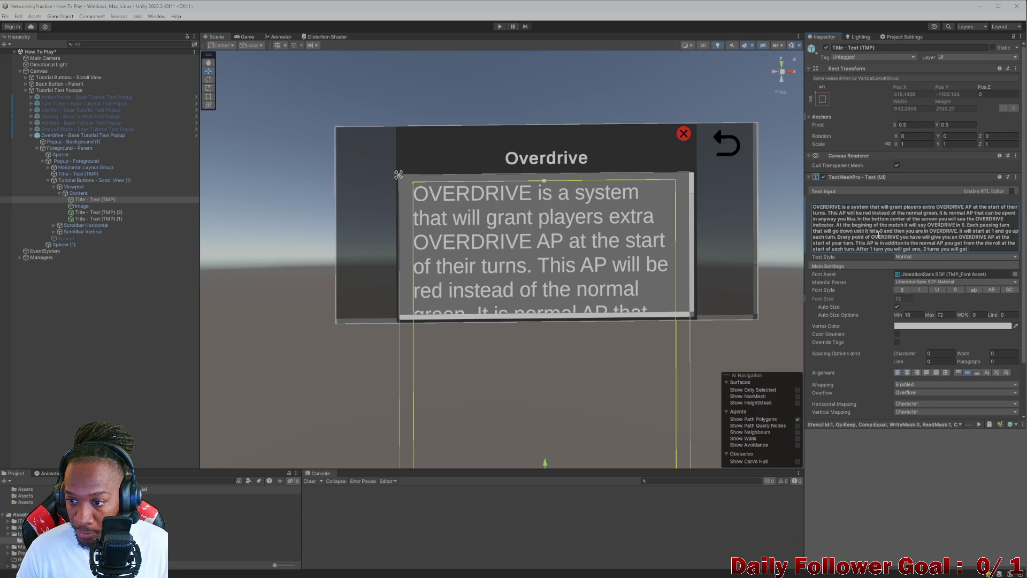
click(871, 249)
Step: Reword 'After 1 turn' to 'At OVERDRIVE 1' with one AP, followed by OVERDRIVE 2
key(BackSpace)
key(BackSpace)
key(BackSpace)
text(OVV)
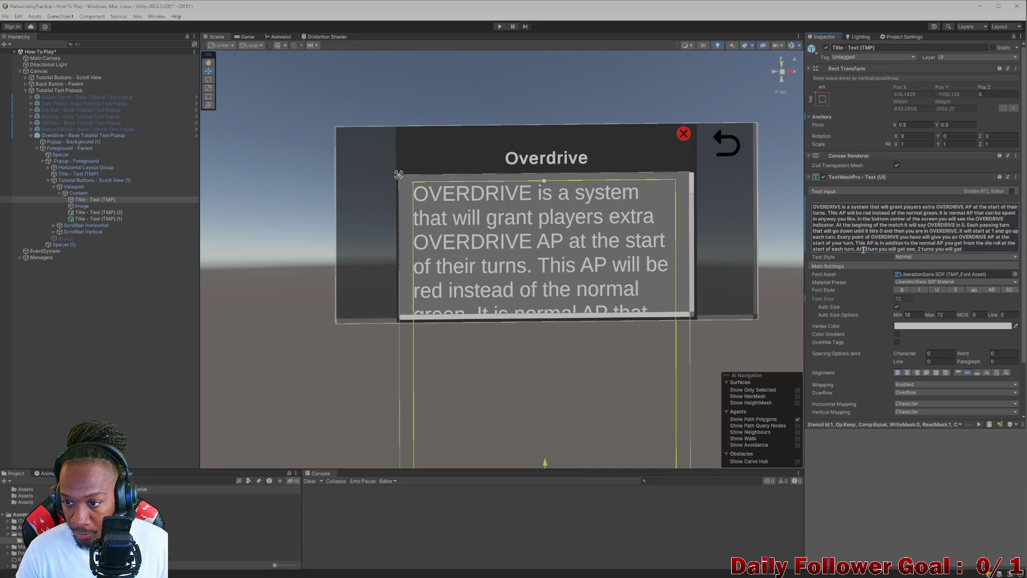
key(BackSpace)
text(ERDRIVE 1)
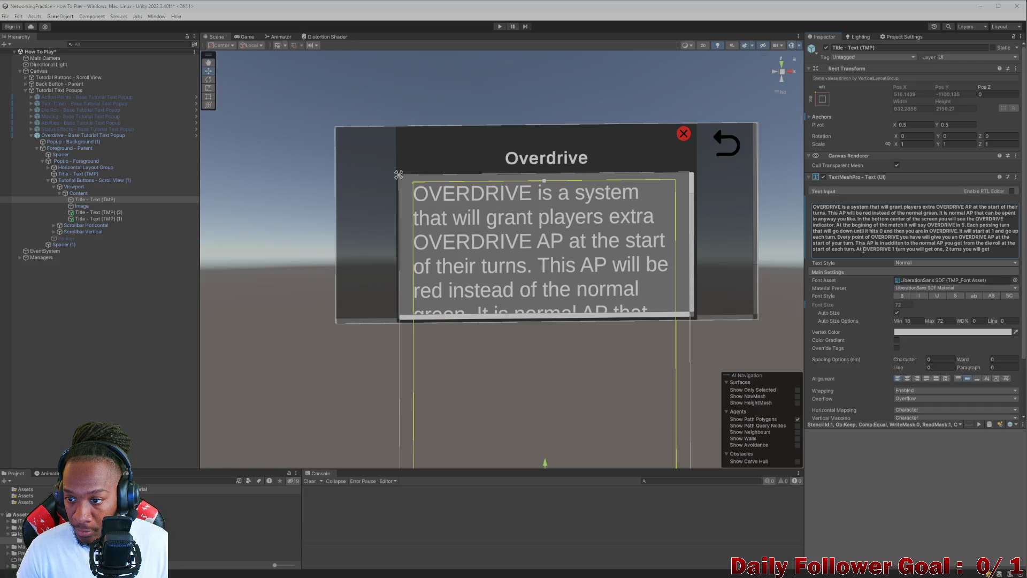
key(Delete)
key(Delete)
key(Delete)
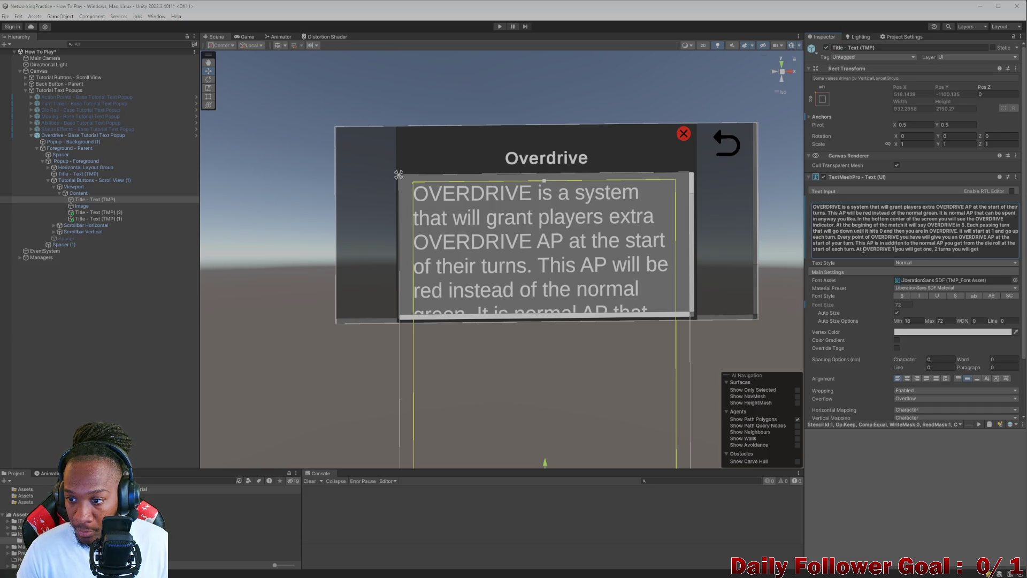
text(At)
click(932, 249)
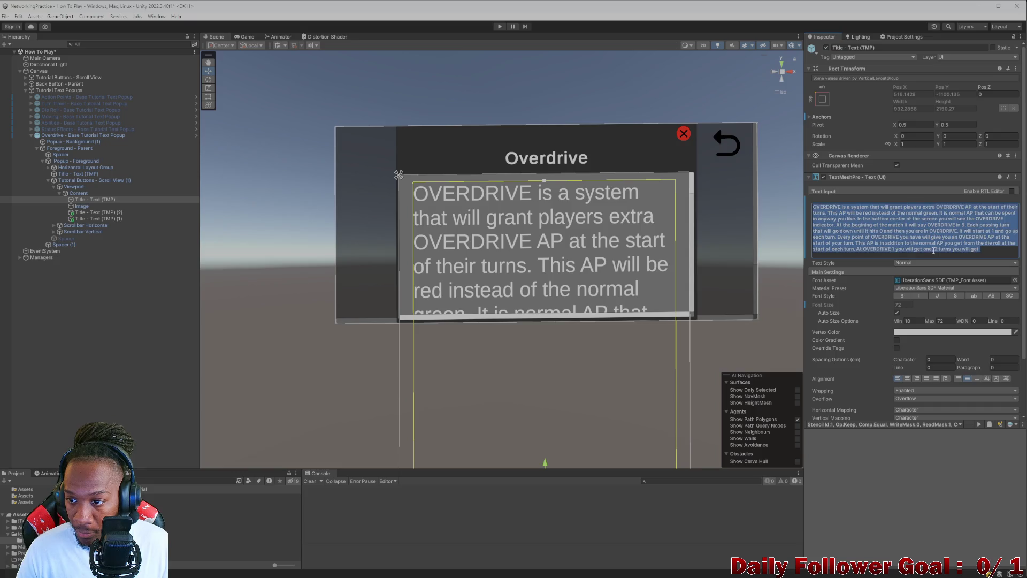
text(AP,)
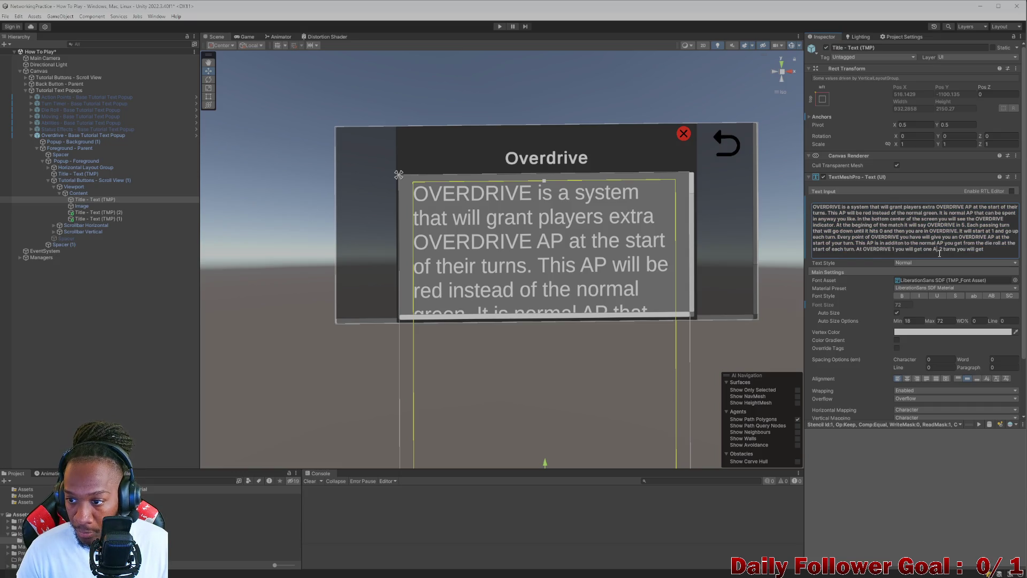
text( OVERDR)
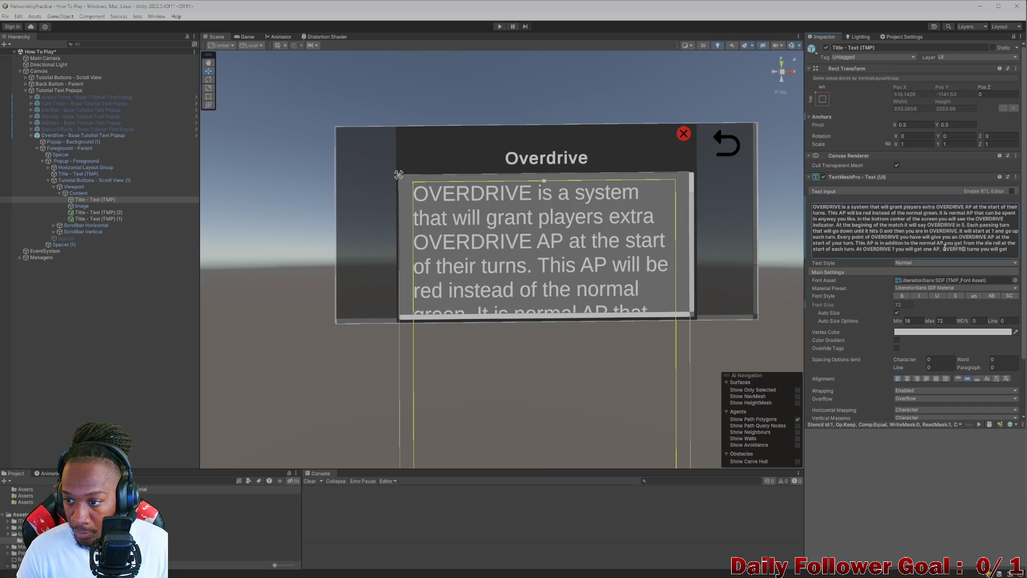
text(IVE)
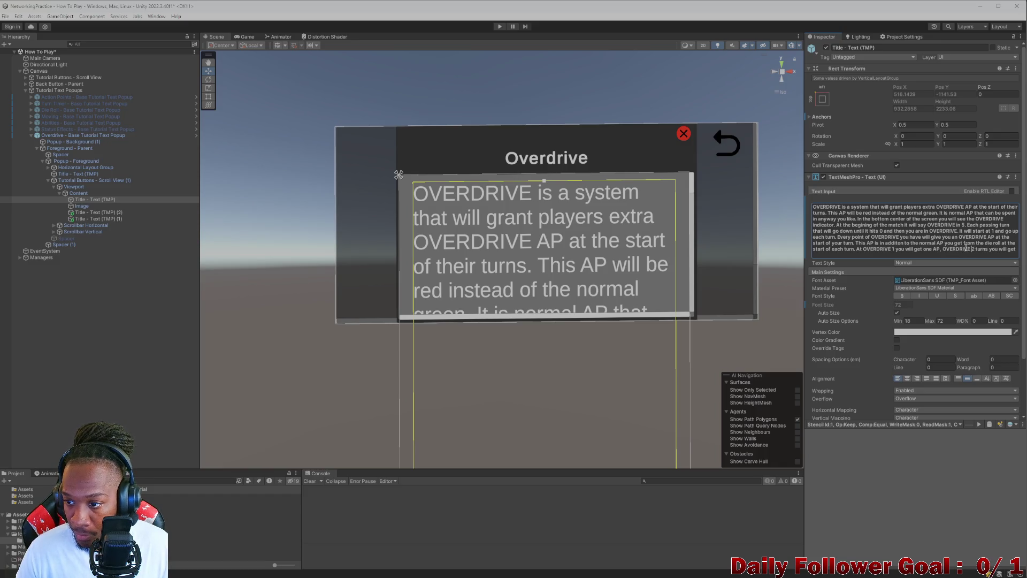
key(Delete)
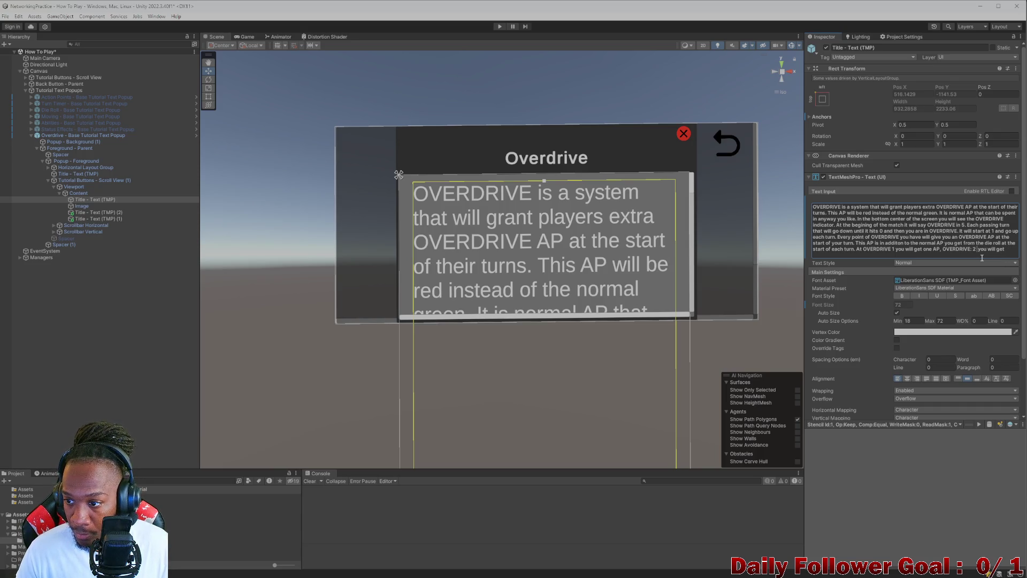
Step: Append 'Each turn you are in OVERDRIVE the OVERDRIVE indicator will go up' and select all text
click(1009, 249)
text(2)
text( to o)
text(n and)
key(BackSpace)
key(BackSpace)
key(BackSpace)
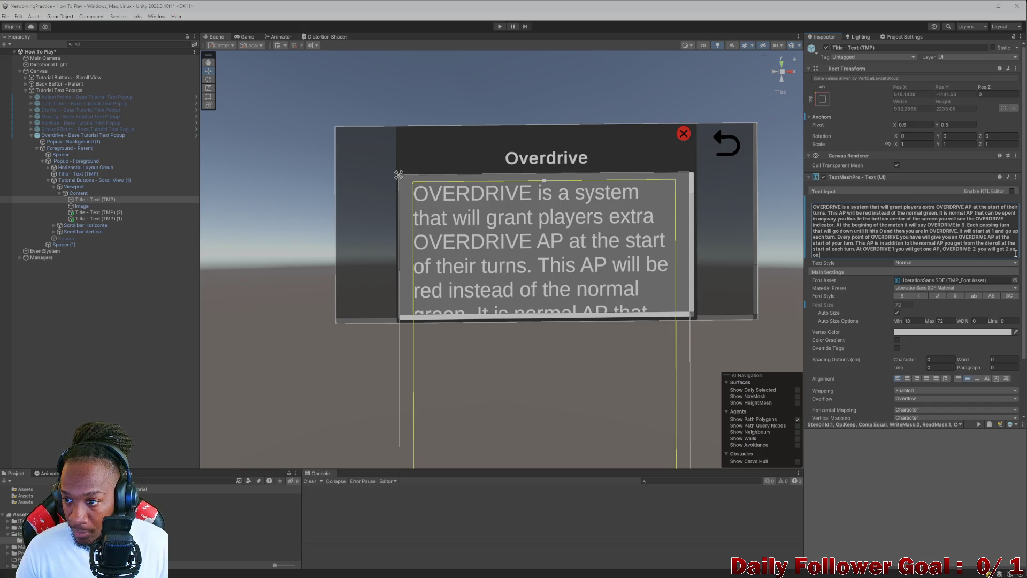
key(ctrl+a)
click(1011, 249)
text(and )
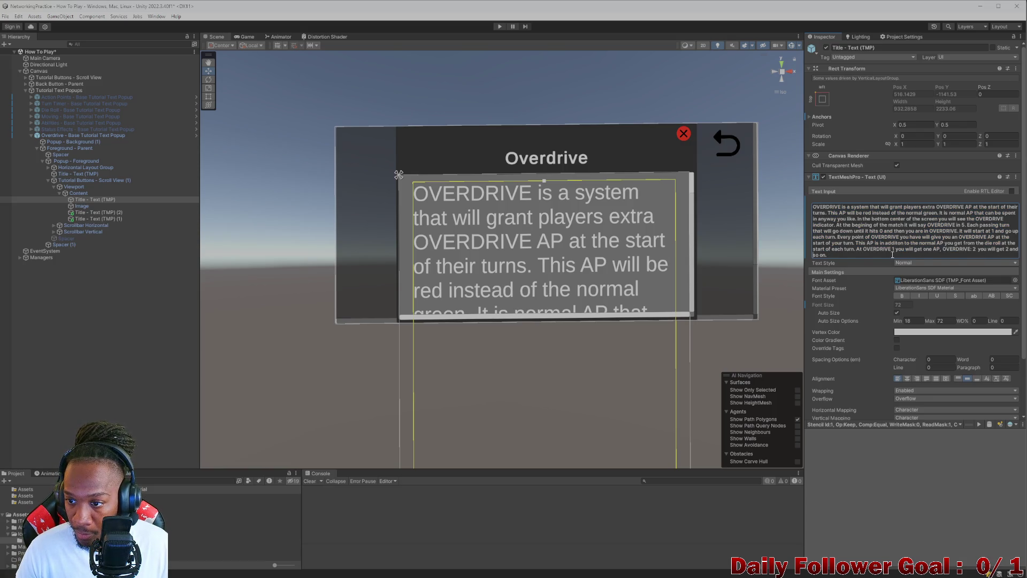
text(:)
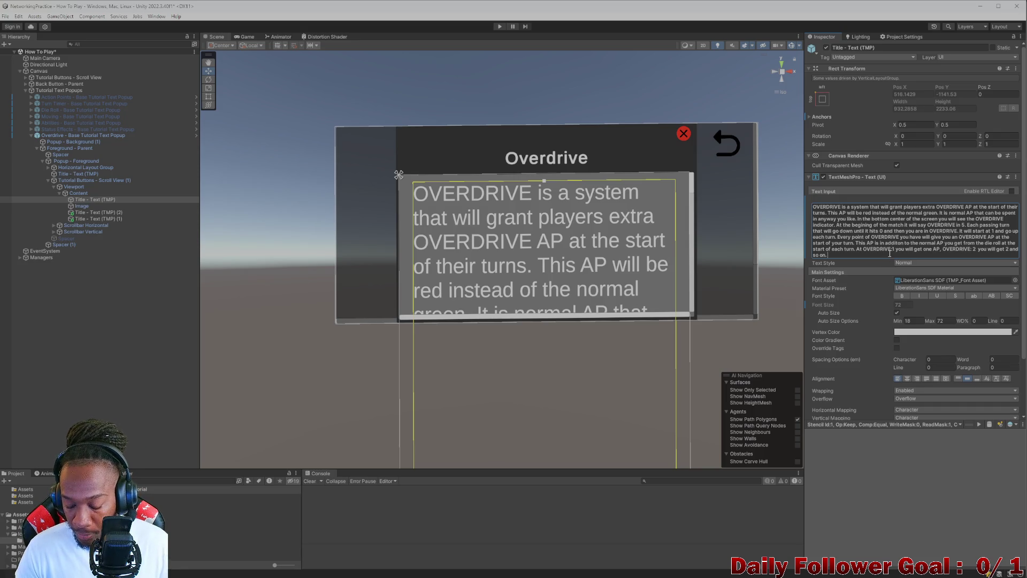
text( Each turn you are i)
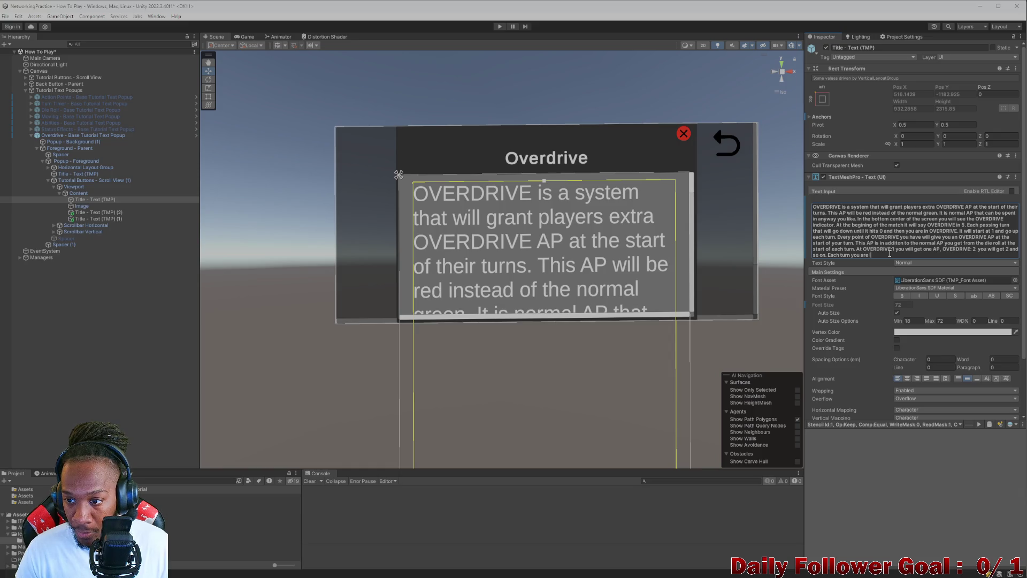
text(n OVE)
text(RDRIVE th)
text(OVERDR)
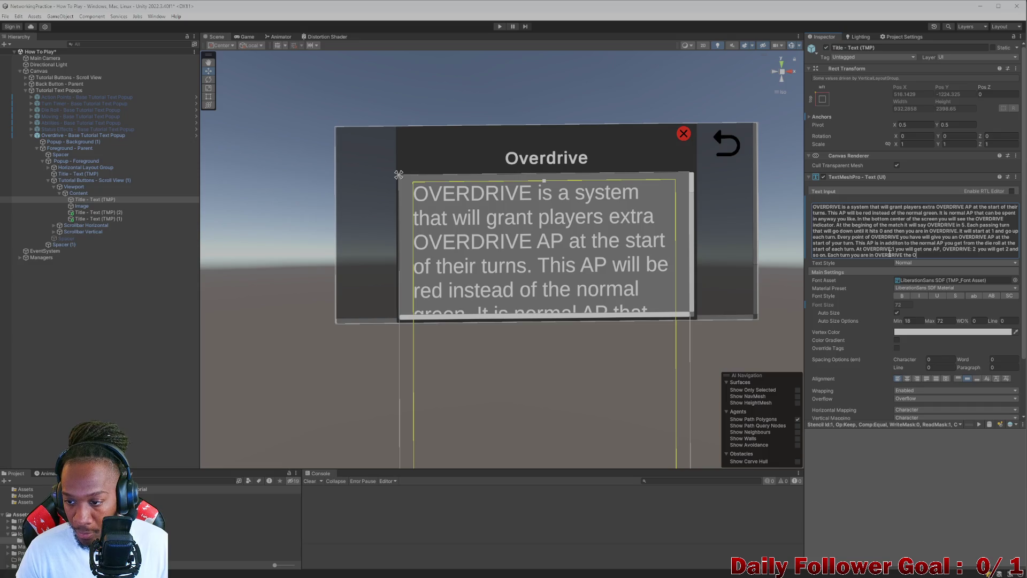
text(IVE indi)
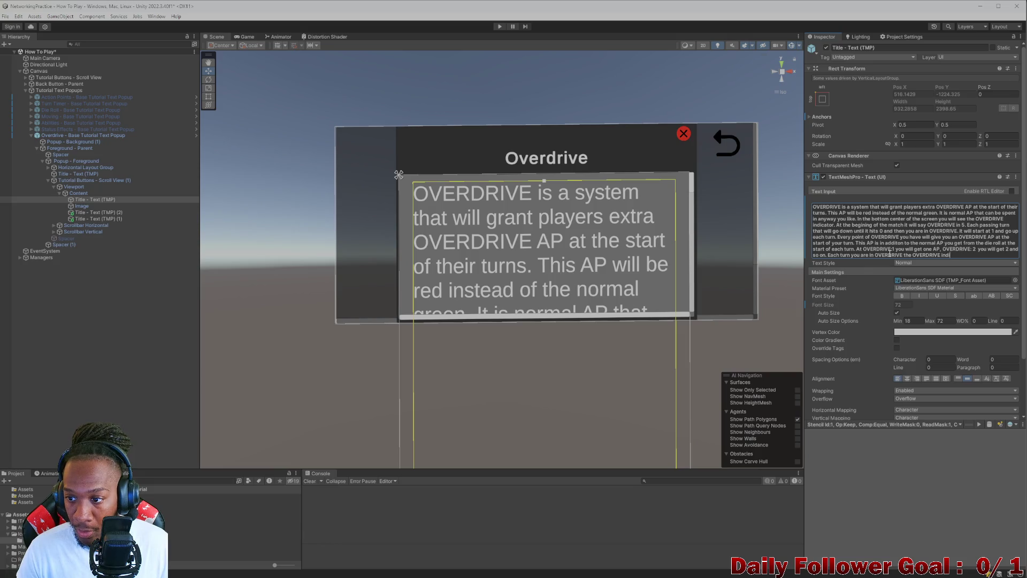
text(cator will i)
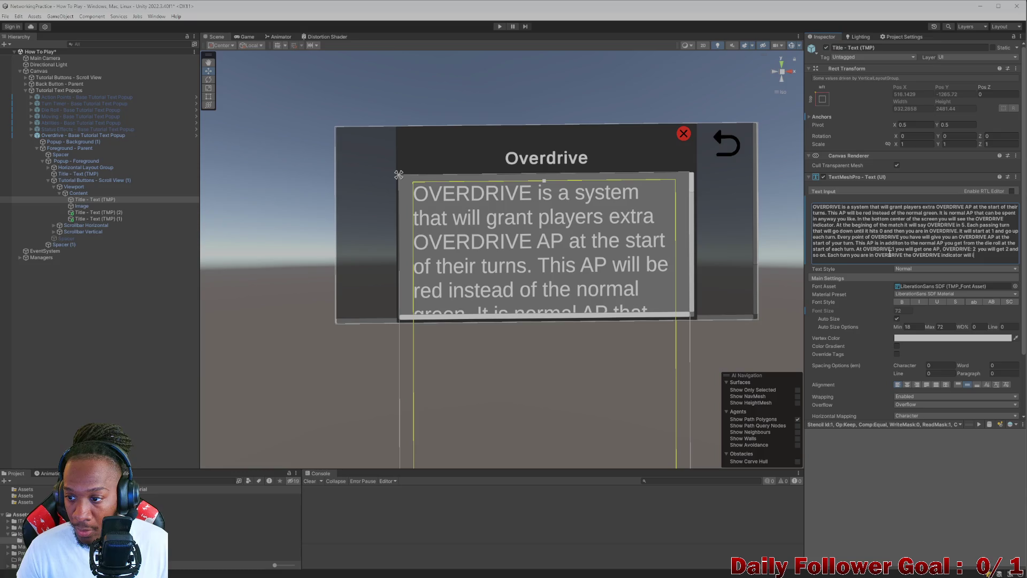
key(BackSpace)
key(BackSpace)
text( go up)
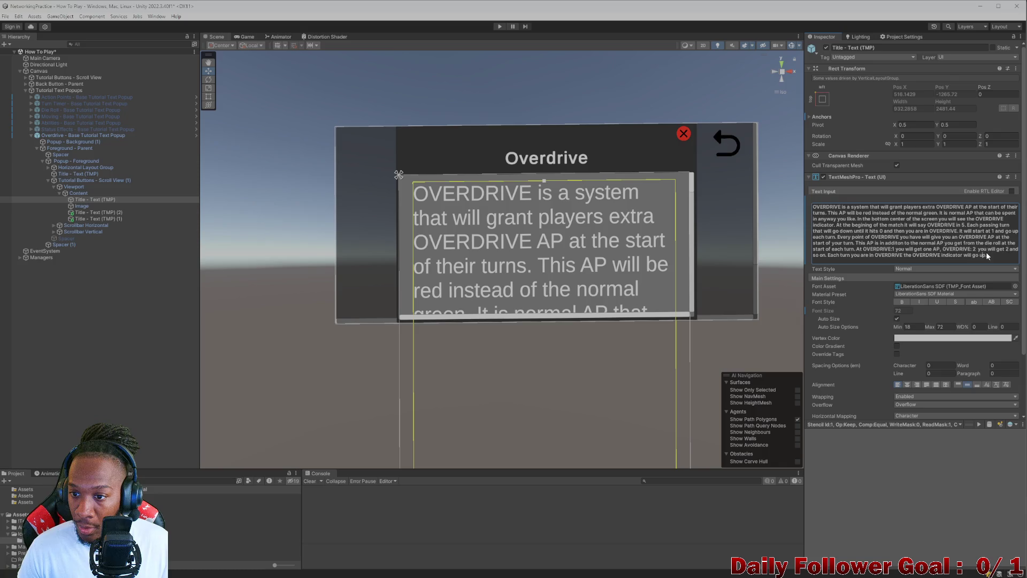
drag(989, 252, 798, 204)
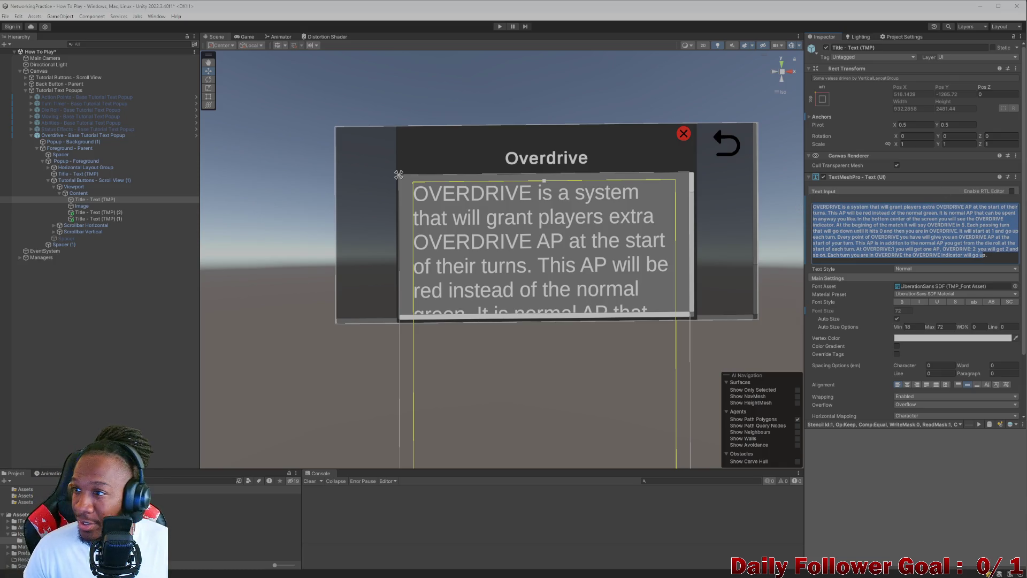
key(alt+Tab)
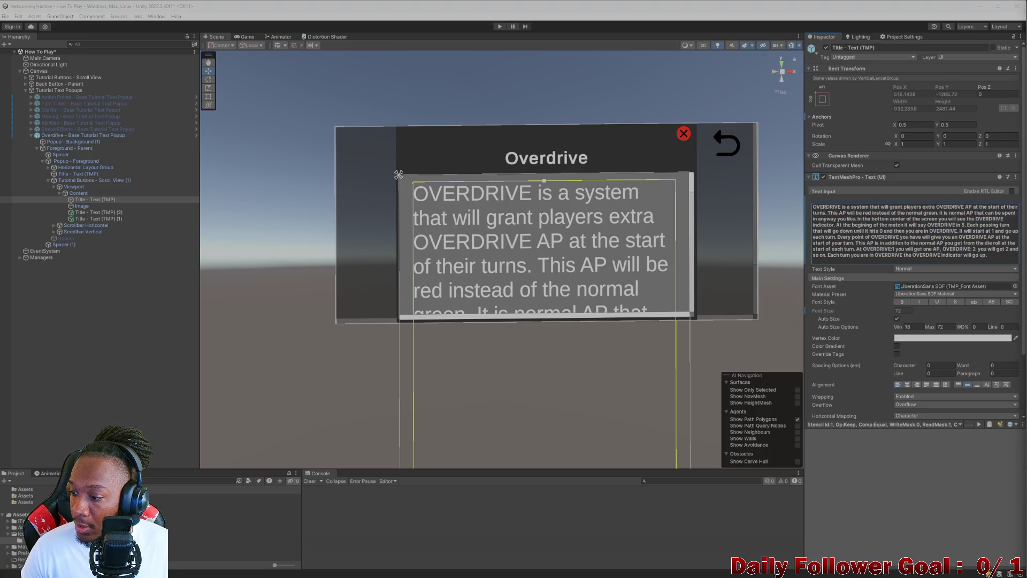
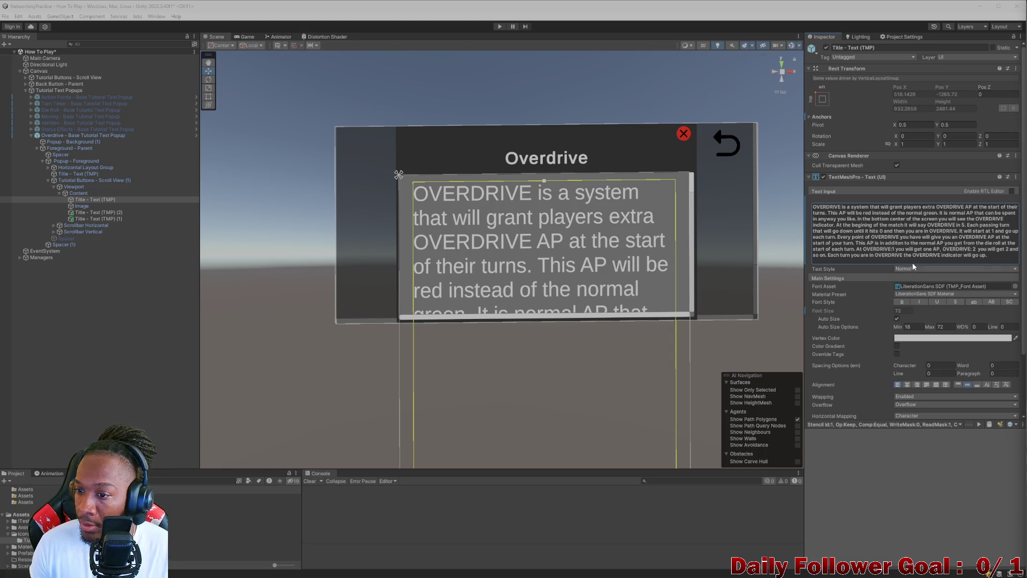
Step: Paste the rewritten Overdrive description and delete the two leftover duplicate text objects
drag(998, 255, 749, 192)
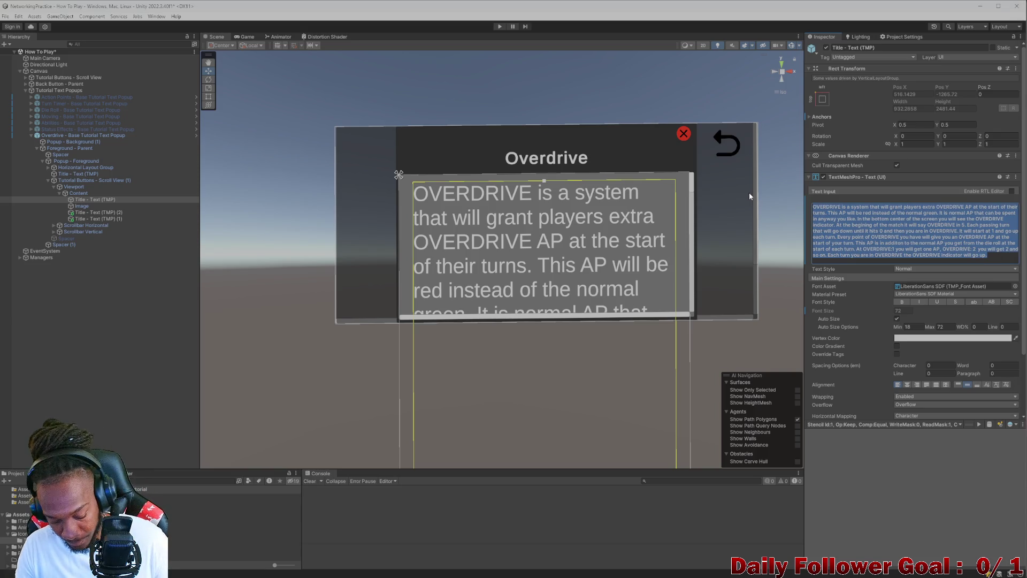
key(ctrl+v)
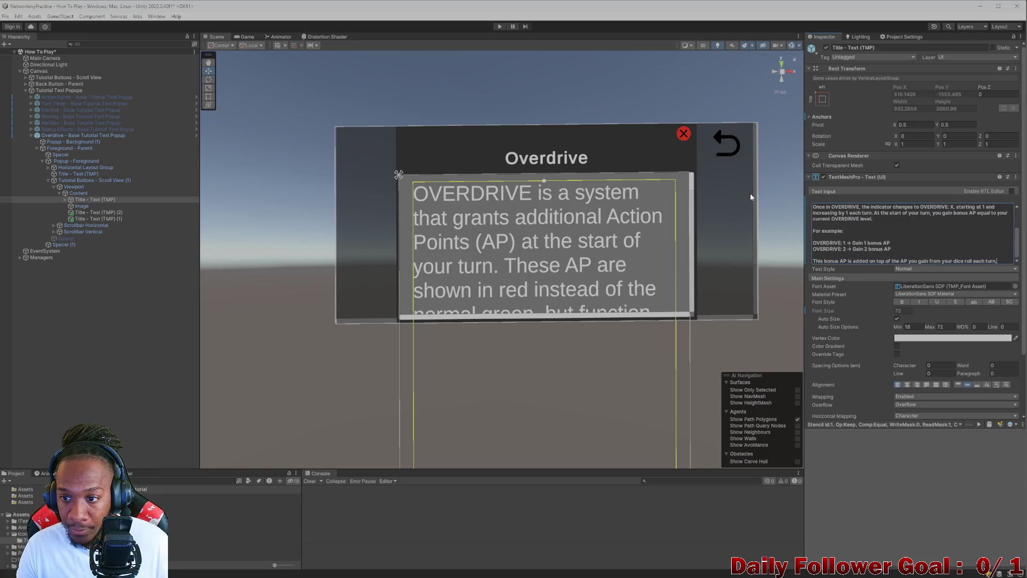
click(105, 212)
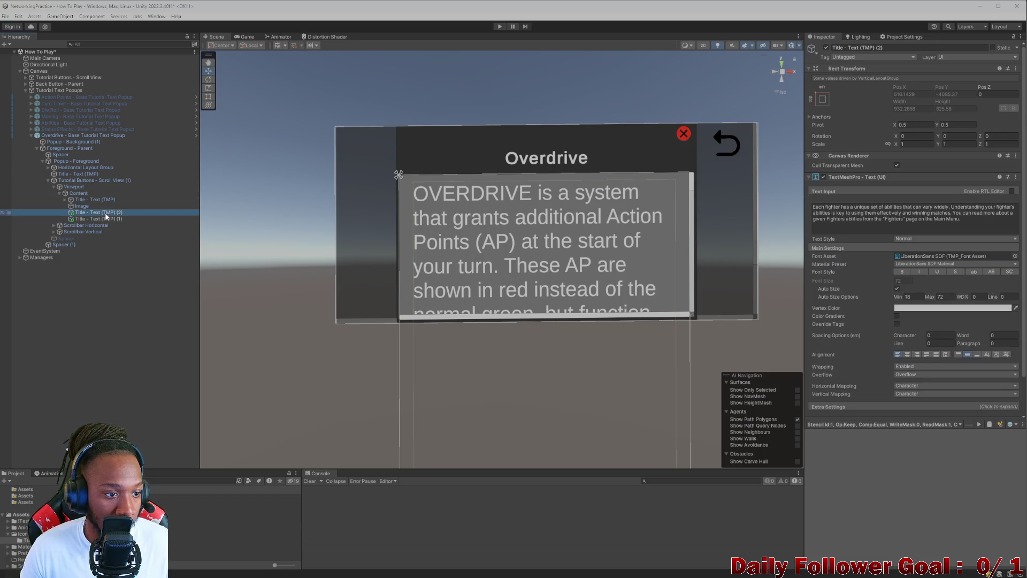
key(Delete)
click(109, 213)
key(Delete)
Step: Duplicate Title - Text (TMP) and move the copy below the Image
click(105, 201)
key(ctrl+d)
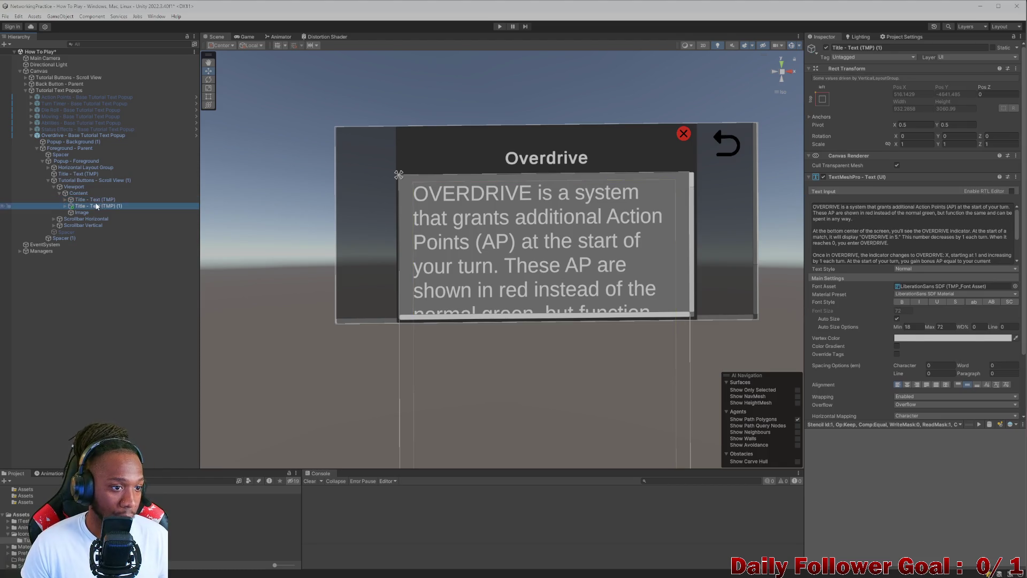
drag(95, 205, 93, 214)
Step: Trim the first text block to the intro, removing everything from 'Once in OVERDRIVE' on
click(102, 199)
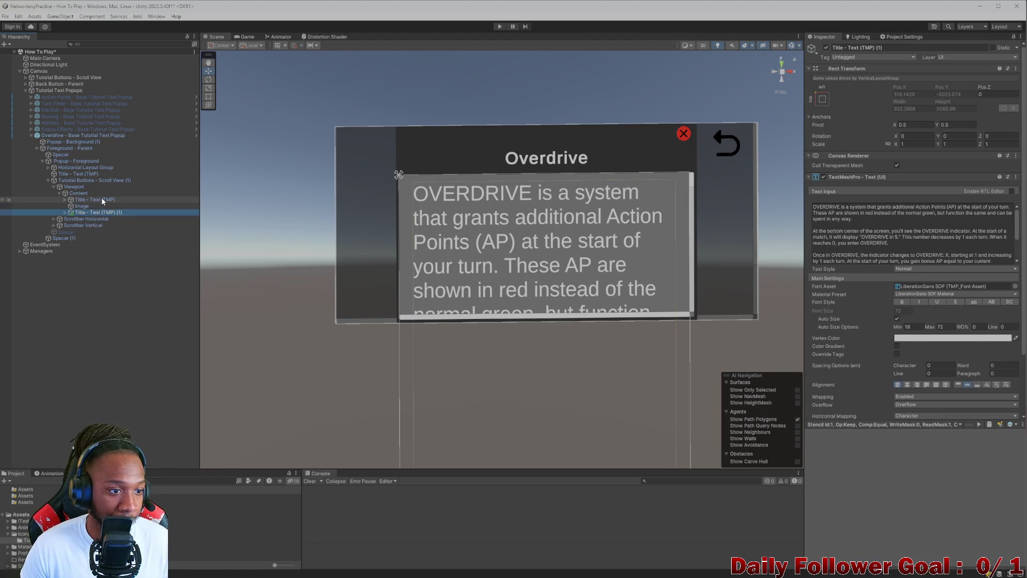
click(815, 236)
click(814, 231)
key(BackSpace)
key(BackSpace)
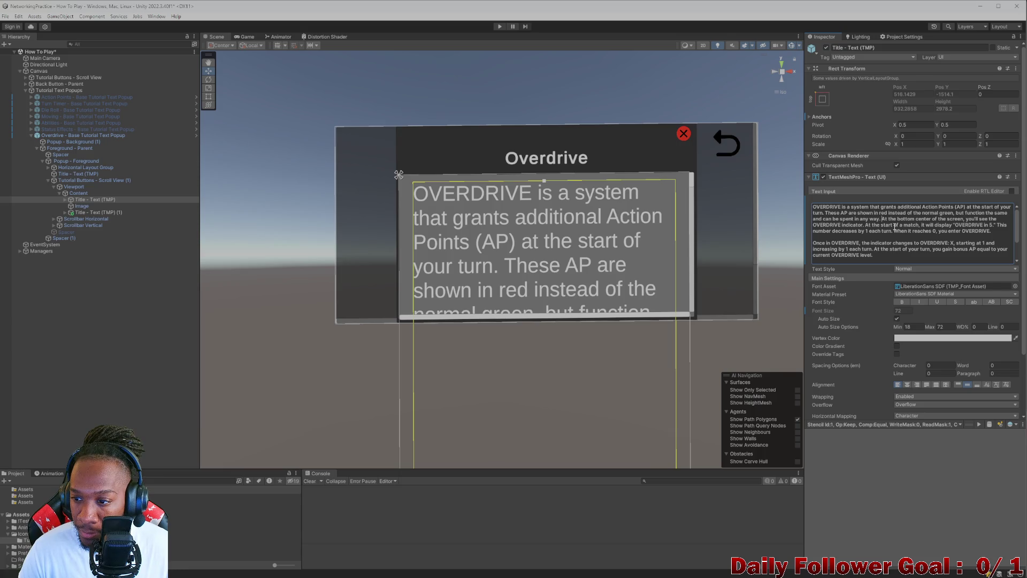
drag(978, 231, 1009, 258)
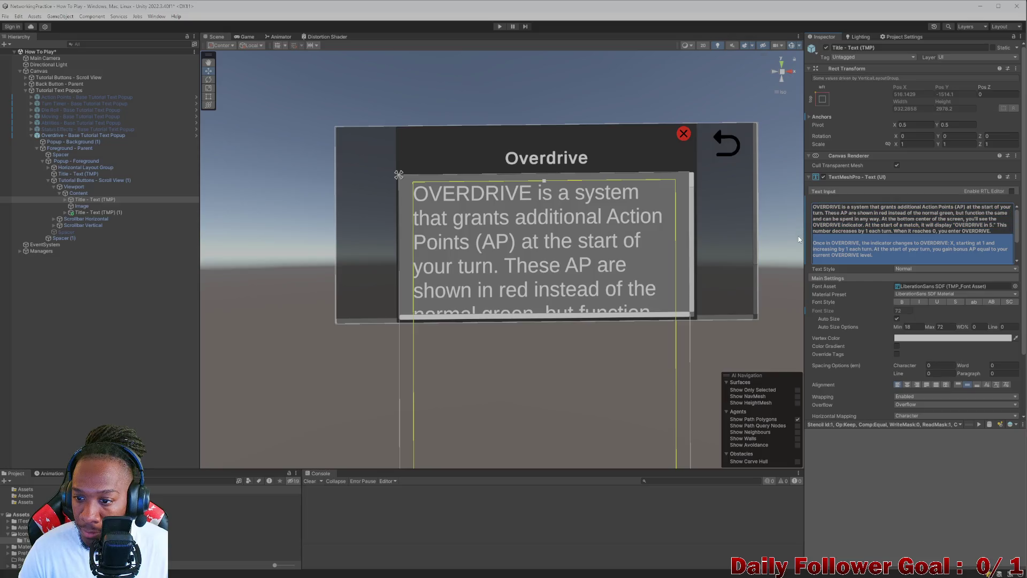
key(BackSpace)
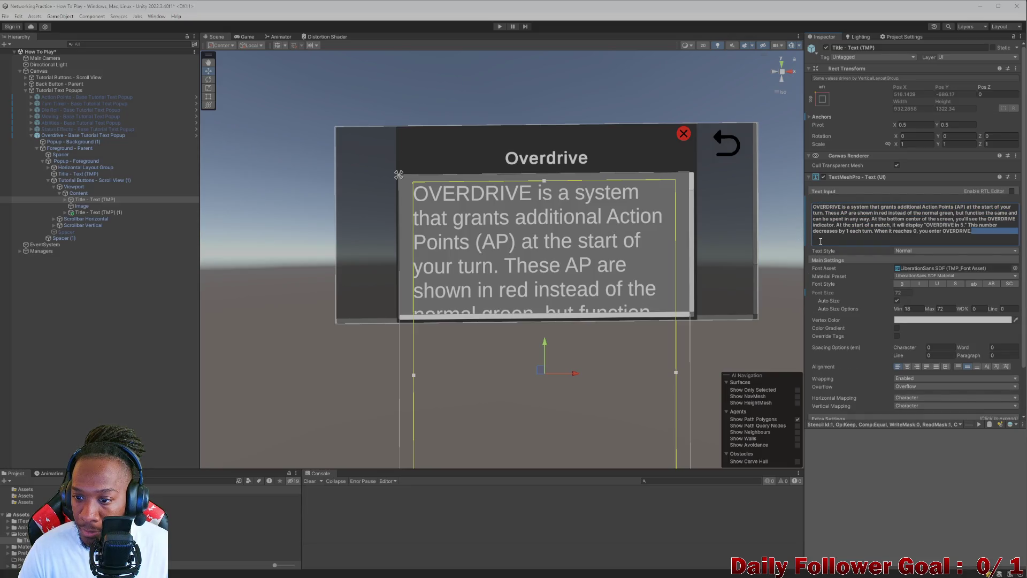
key(BackSpace)
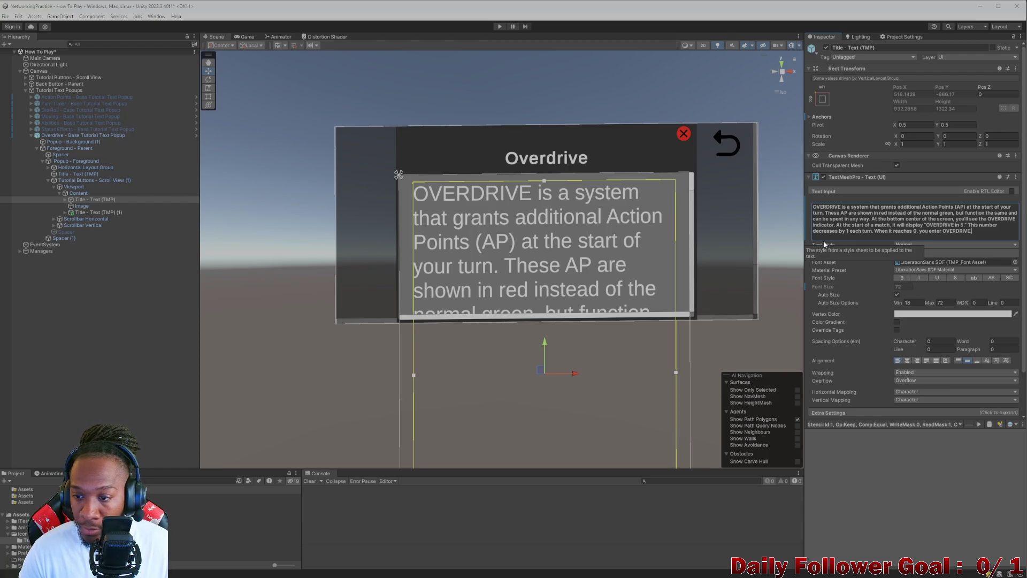
Step: Trim the duplicate so it starts at 'Once in OVERDRIVE', then enter Play mode
click(105, 211)
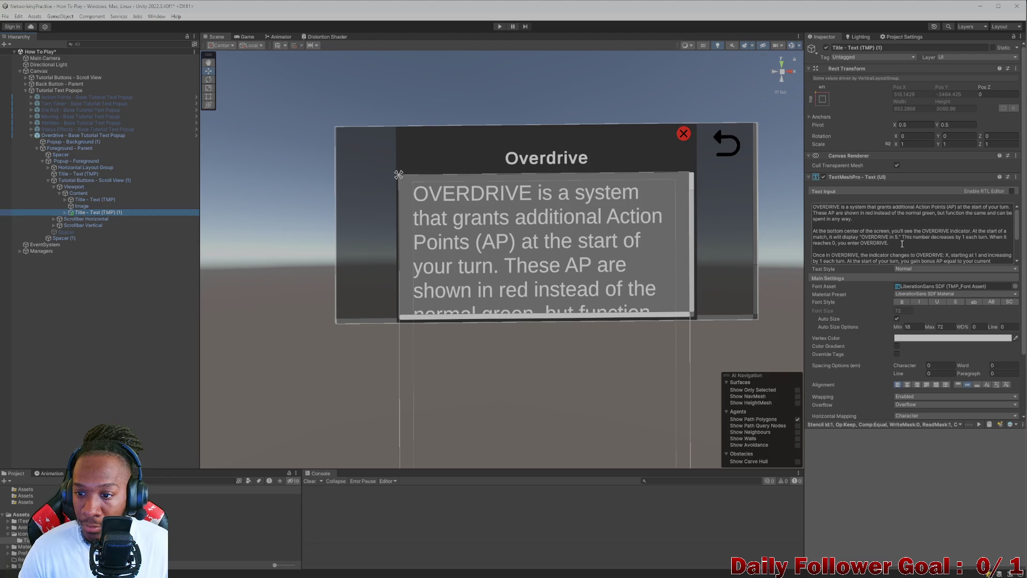
drag(902, 244, 791, 204)
key(BackSpace)
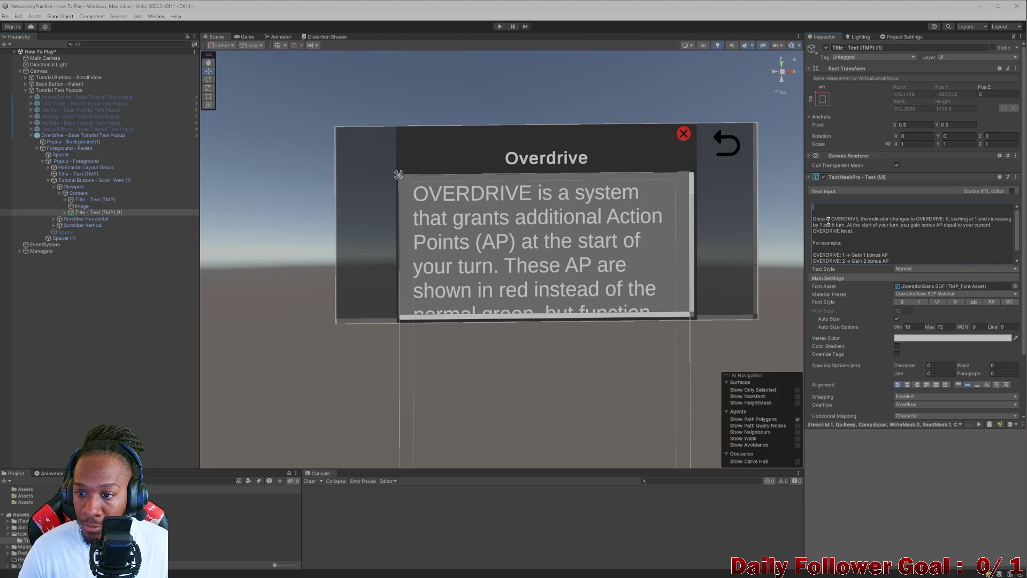
key(Delete)
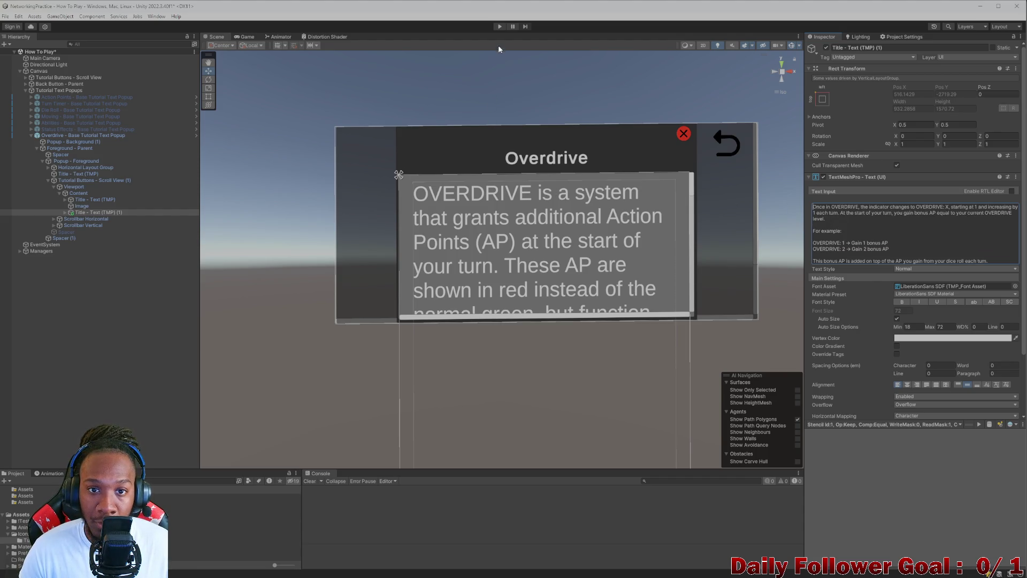
click(499, 26)
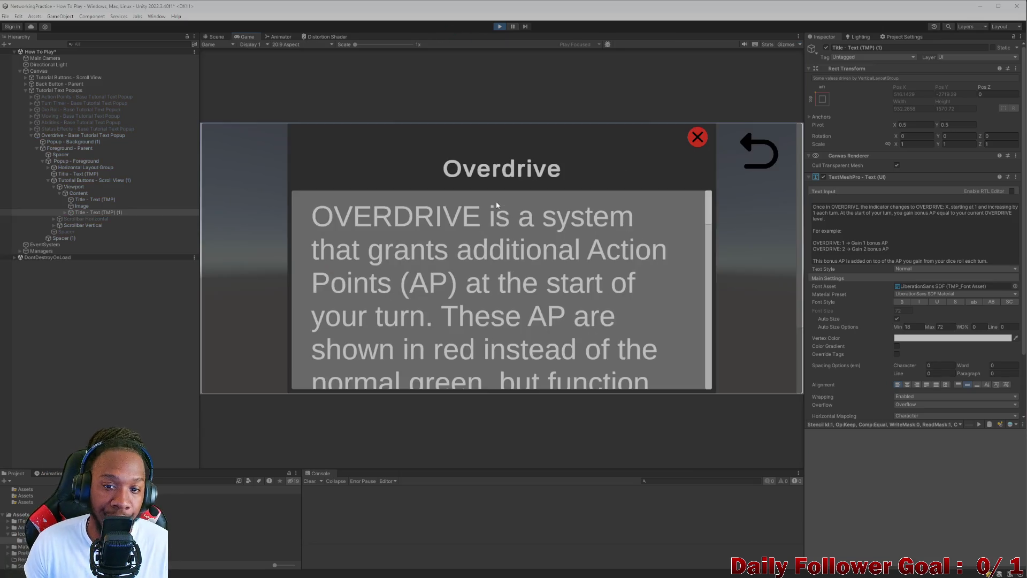
Step: Scroll the Overdrive popup to the closing 'This bonus AP is added on top…' line, then close it
mouse_move(463, 271)
mouse_down()
mouse_move(461, 255)
mouse_move(409, 251)
mouse_move(433, 199)
mouse_move(432, 215)
mouse_up()
scroll(472, 259, down, 3)
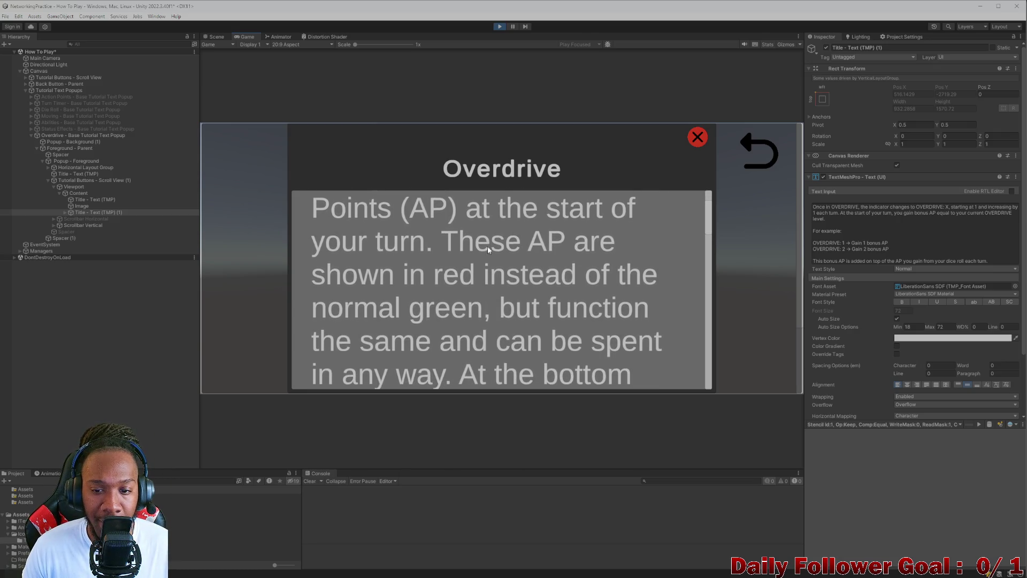
scroll(530, 256, down, 1)
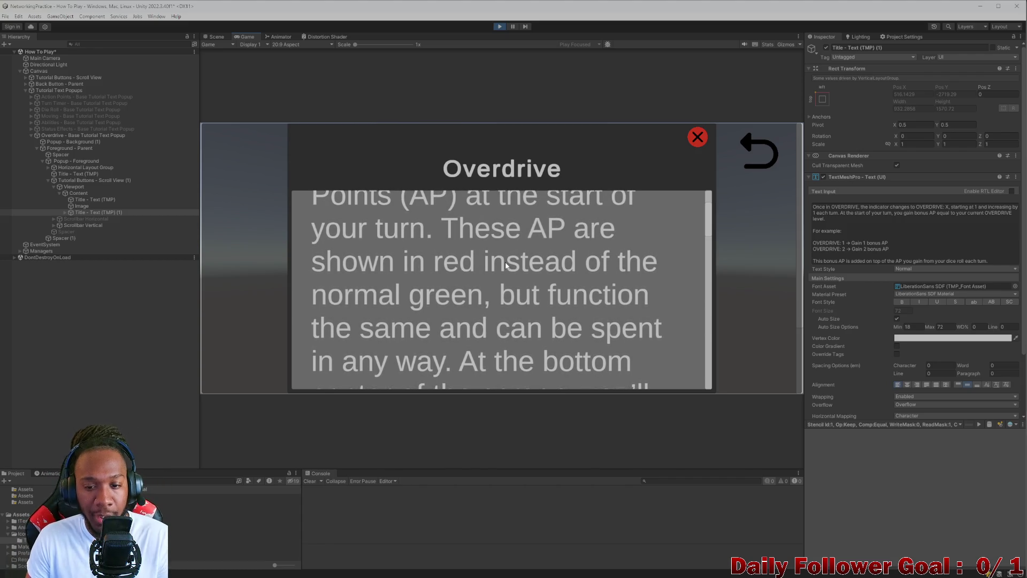
scroll(482, 321, down, 2)
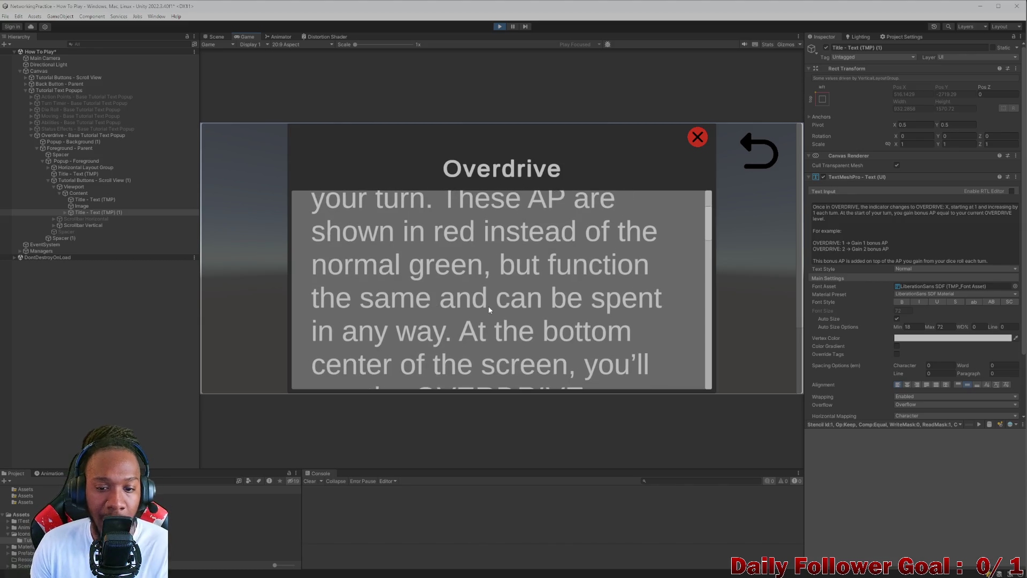
scroll(482, 300, down, 4)
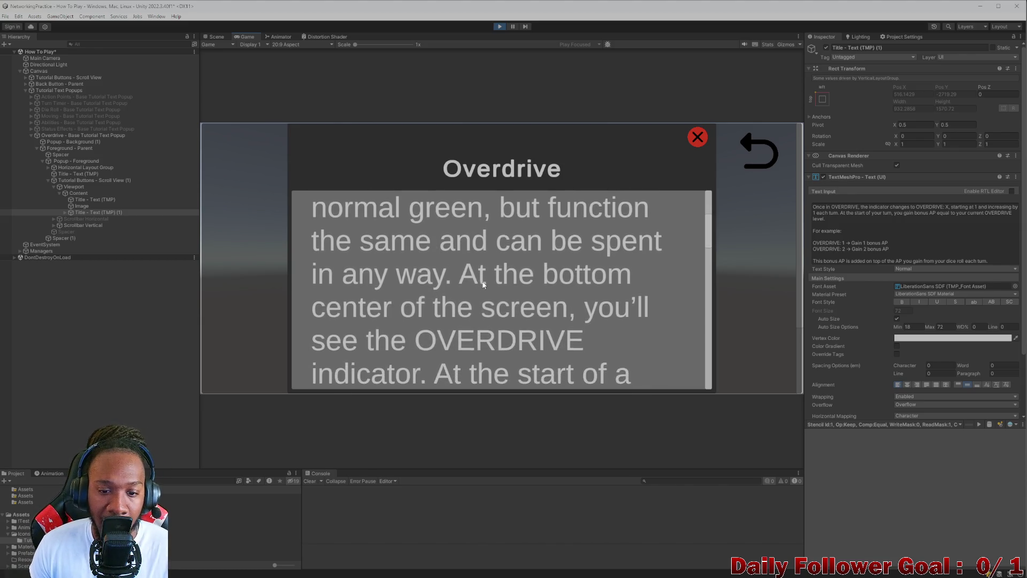
scroll(589, 280, down, 2)
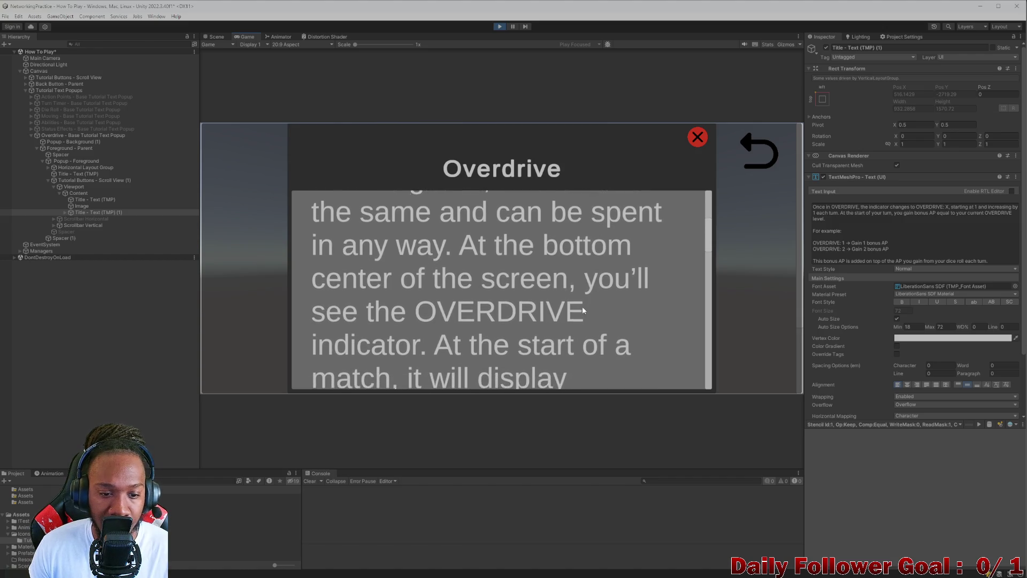
scroll(605, 285, down, 3)
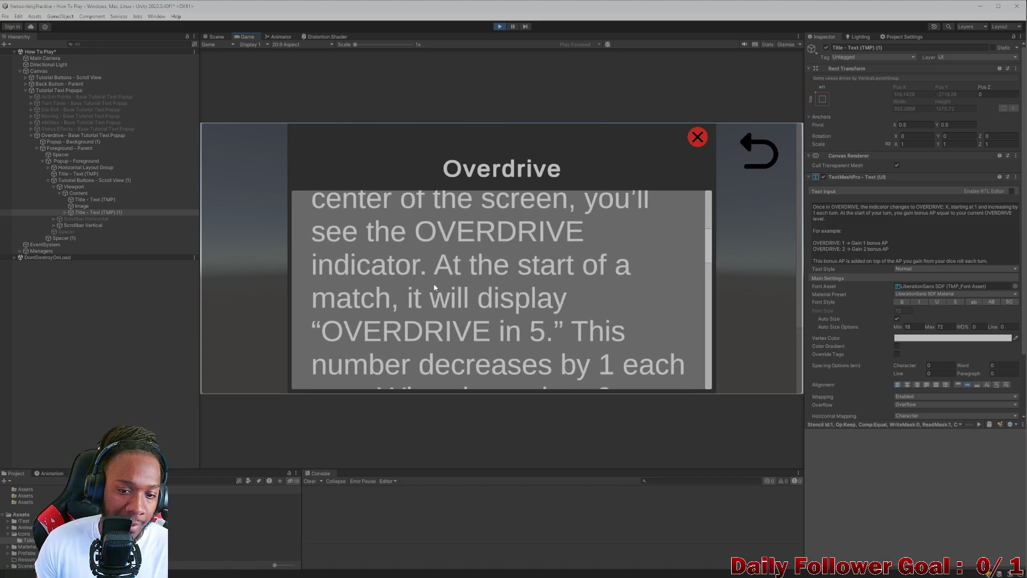
scroll(423, 279, down, 2)
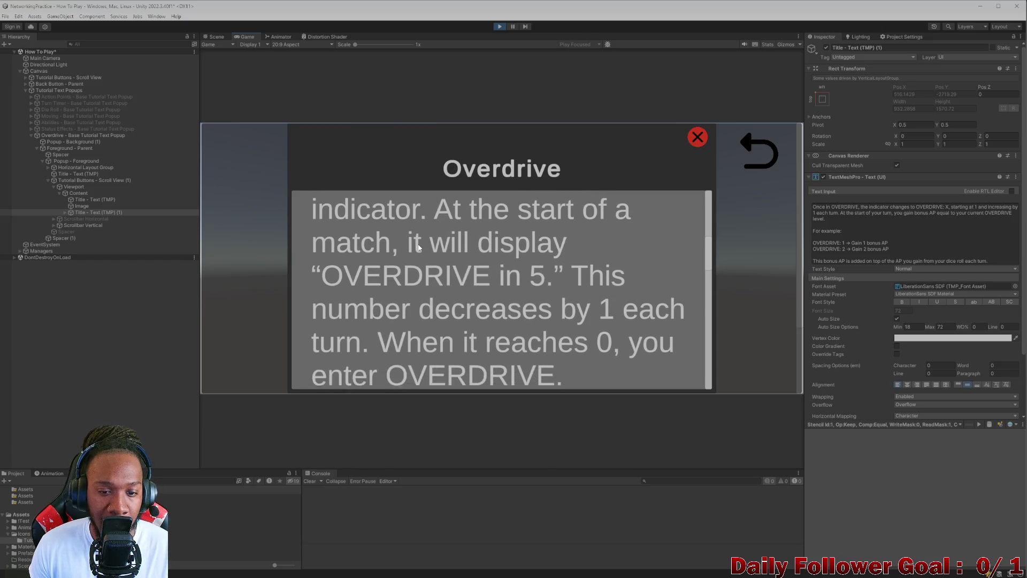
scroll(489, 225, down, 2)
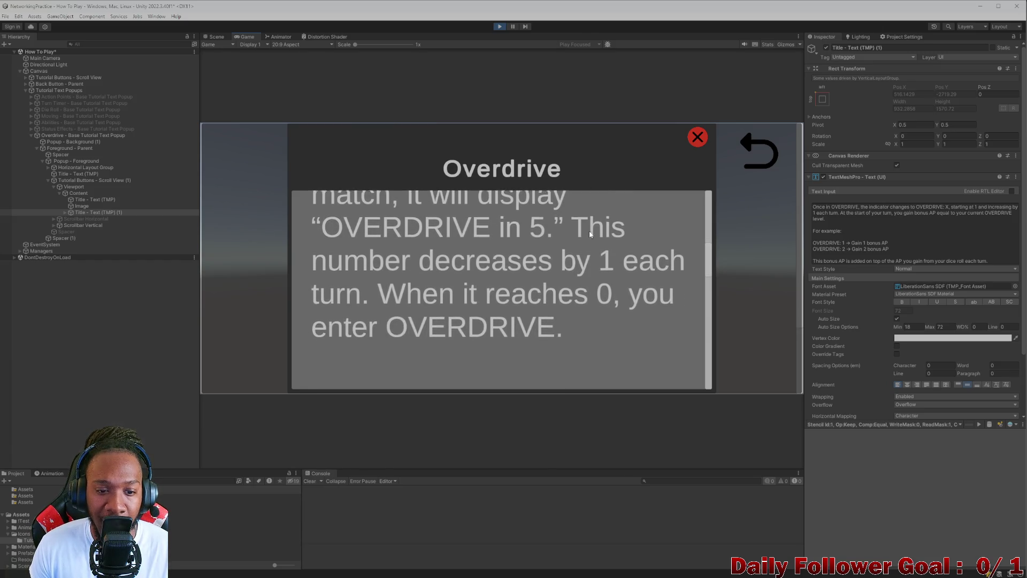
scroll(423, 257, down, 1)
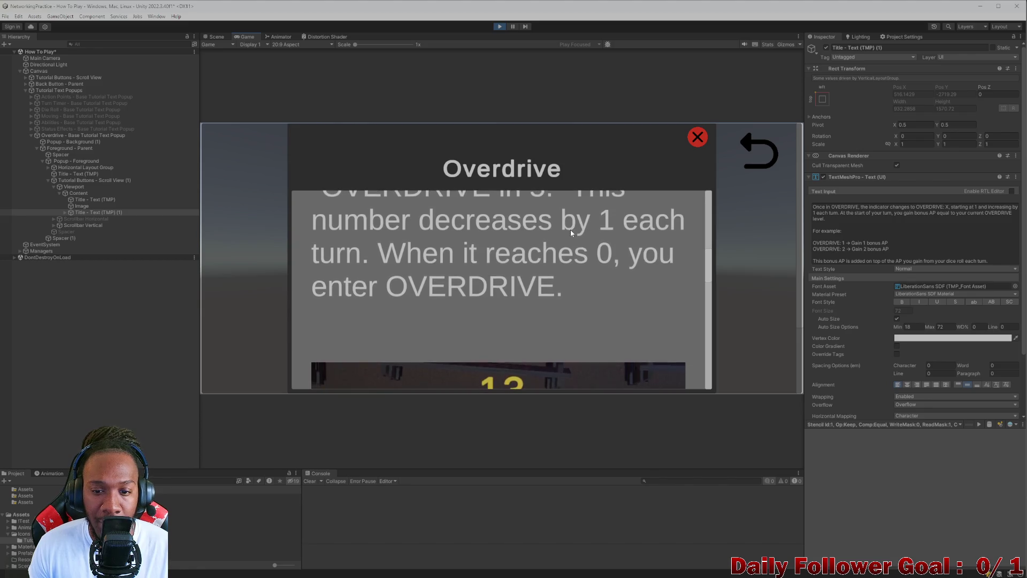
scroll(562, 235, down, 2)
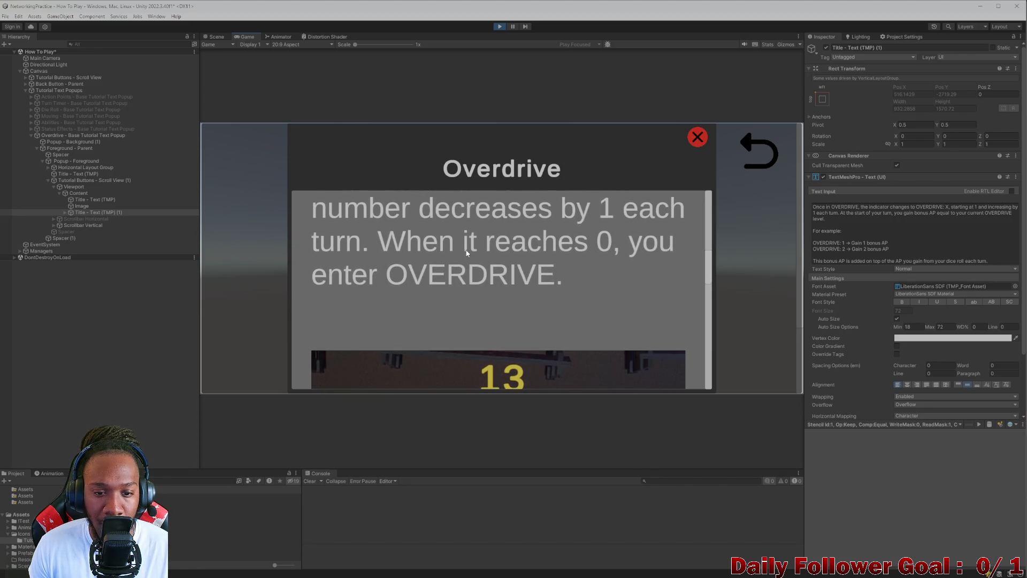
scroll(529, 236, down, 3)
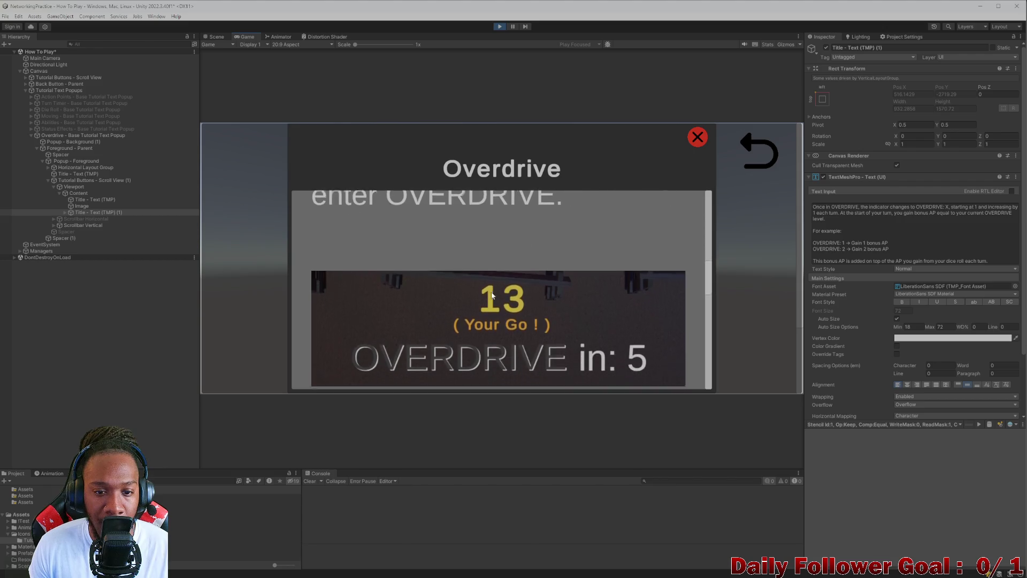
scroll(481, 302, down, 3)
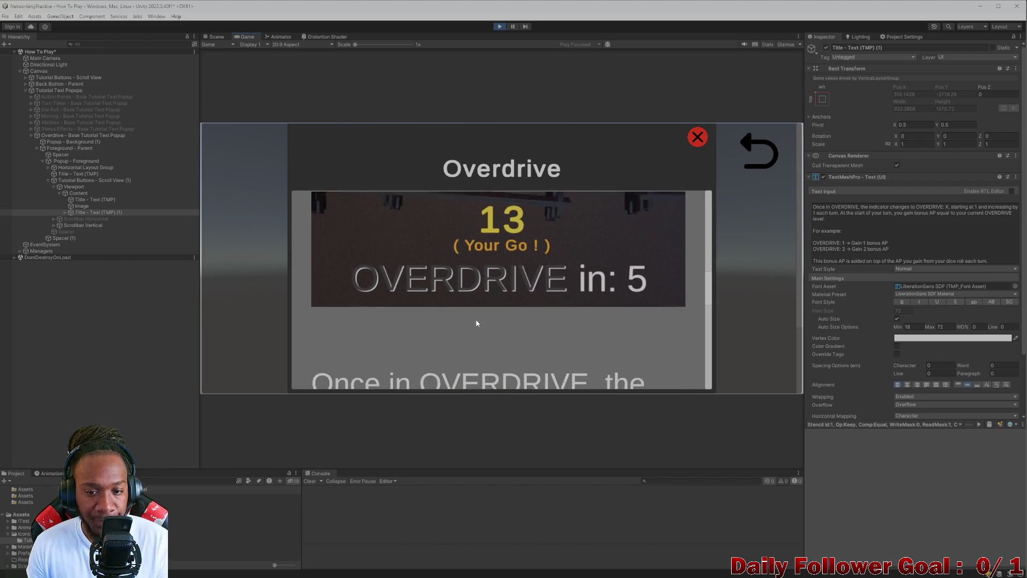
scroll(476, 316, down, 3)
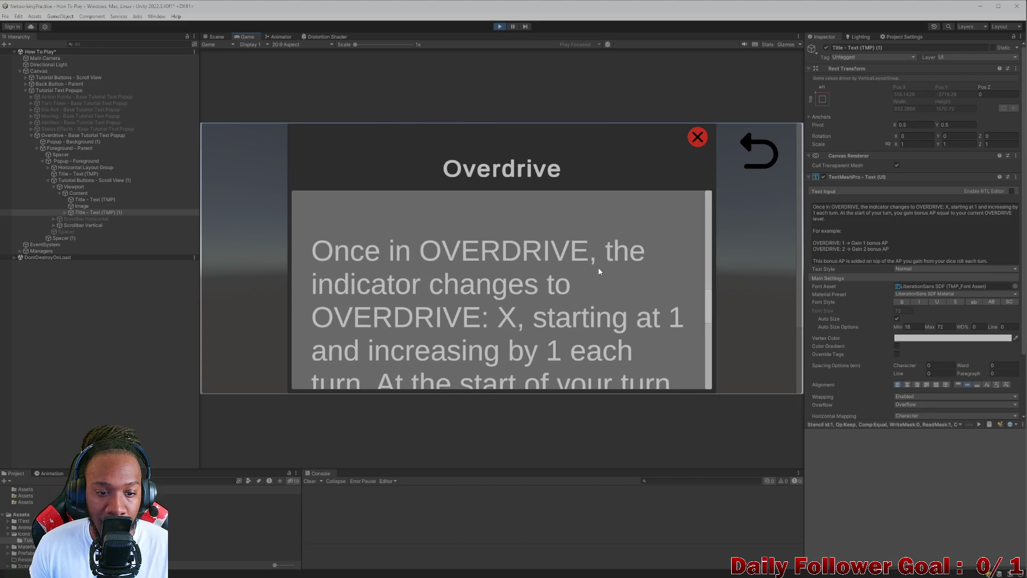
scroll(418, 256, down, 2)
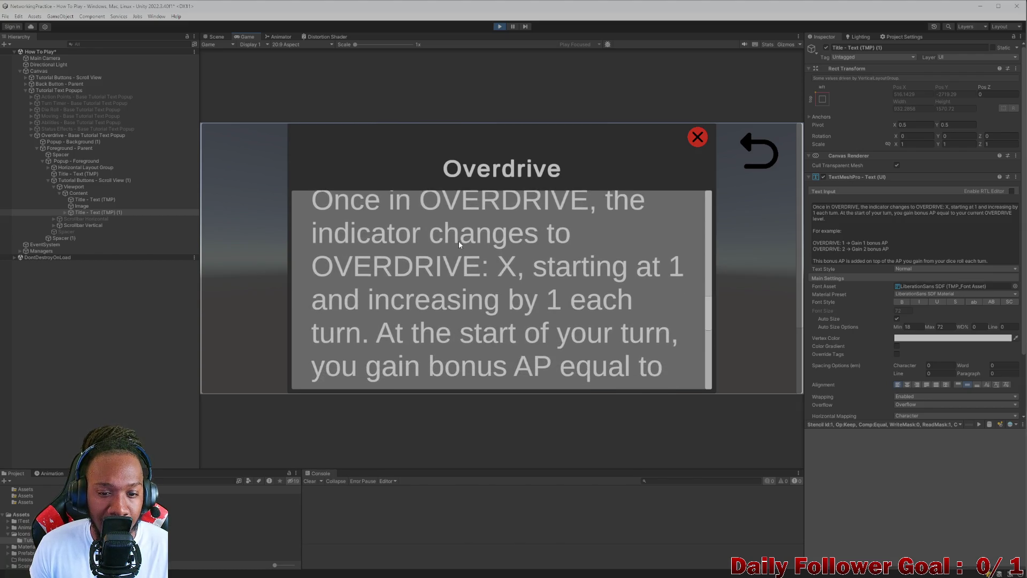
scroll(423, 285, down, 1)
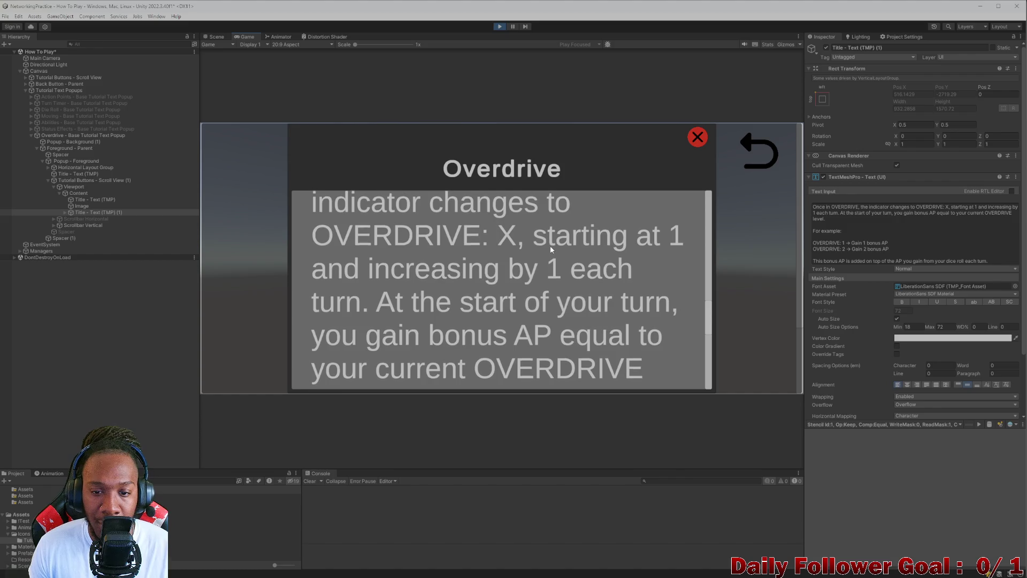
scroll(334, 276, down, 1)
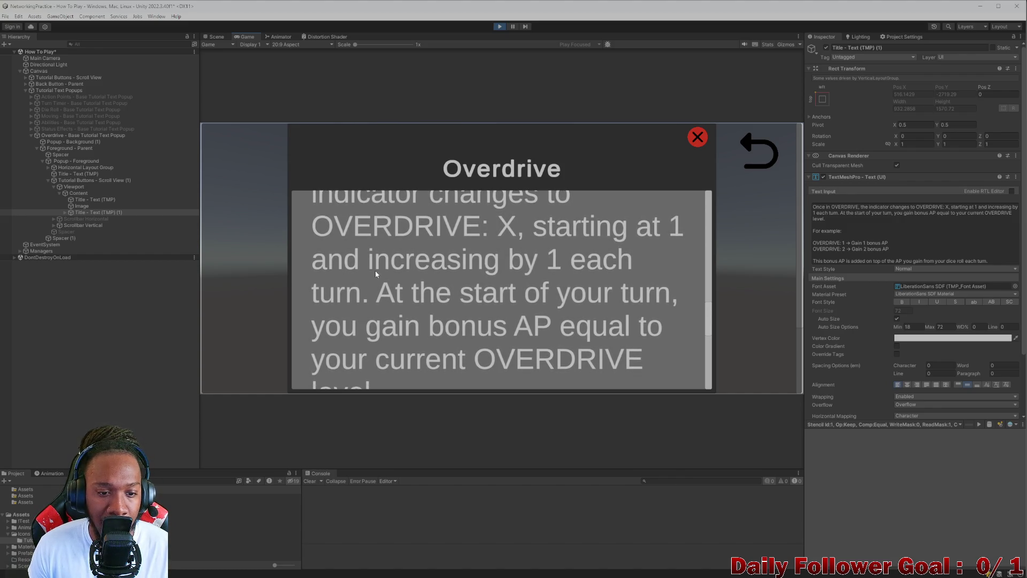
scroll(384, 270, down, 2)
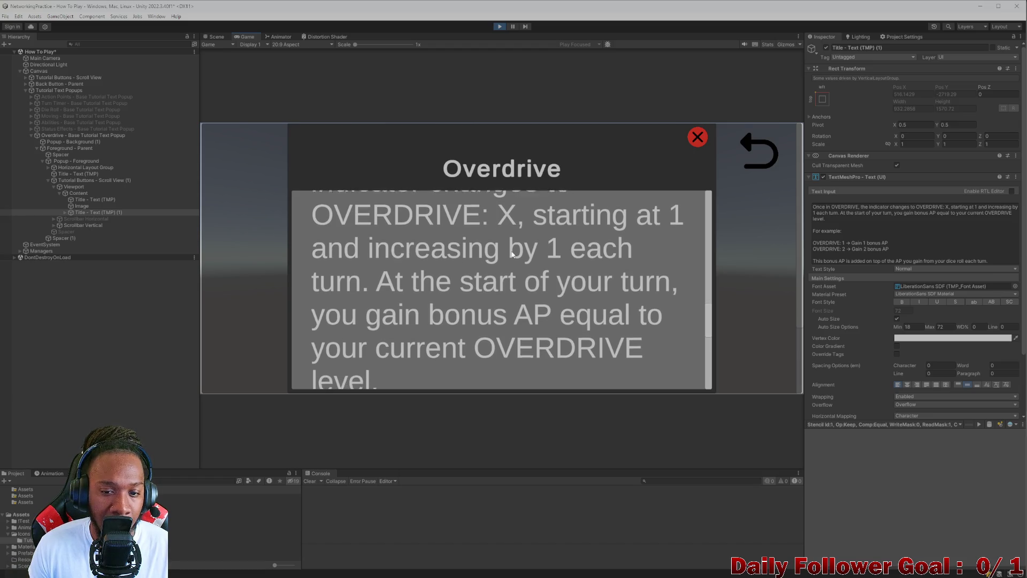
scroll(466, 262, up, 6)
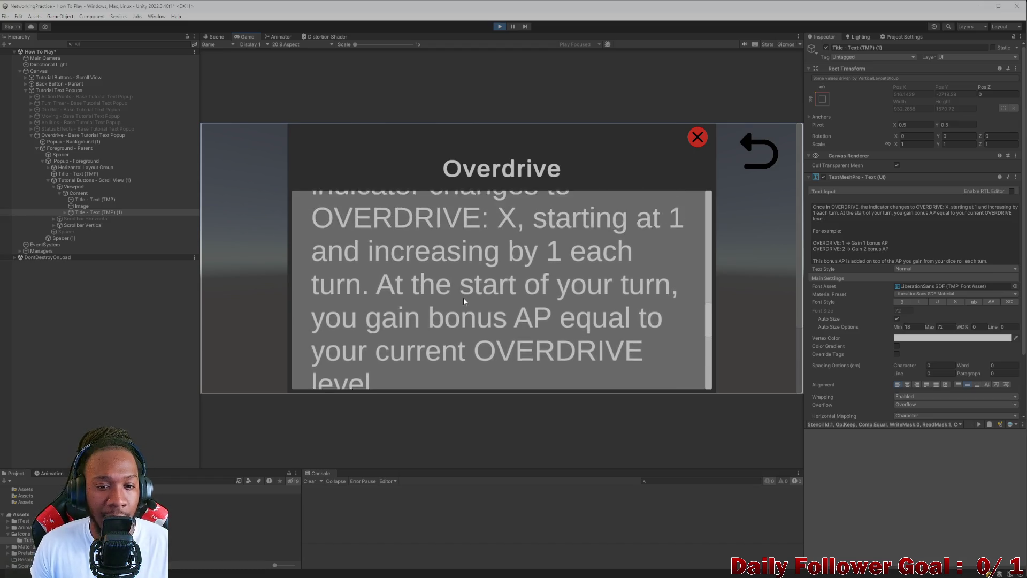
scroll(448, 303, down, 6)
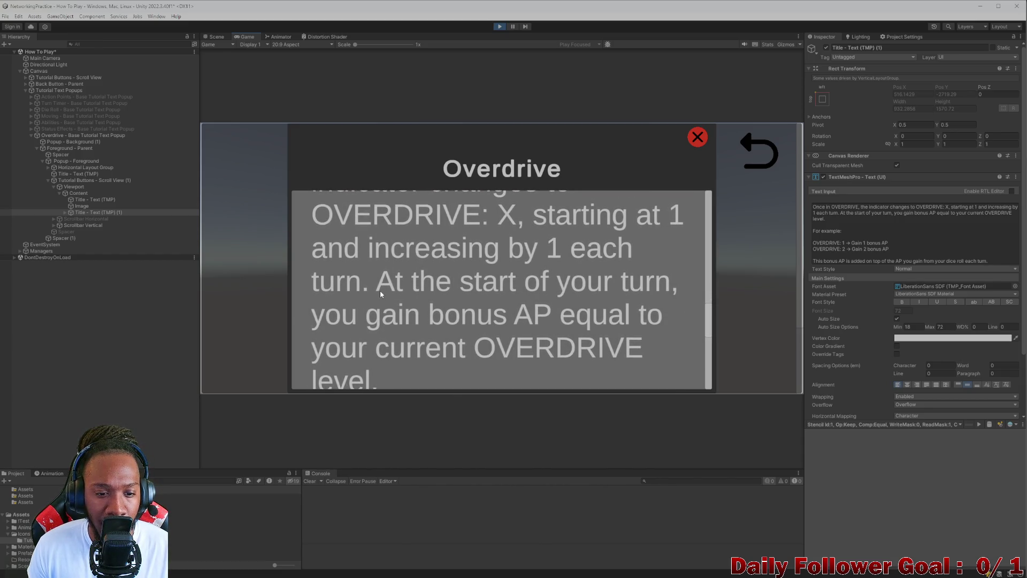
scroll(391, 283, down, 1)
scroll(376, 316, down, 3)
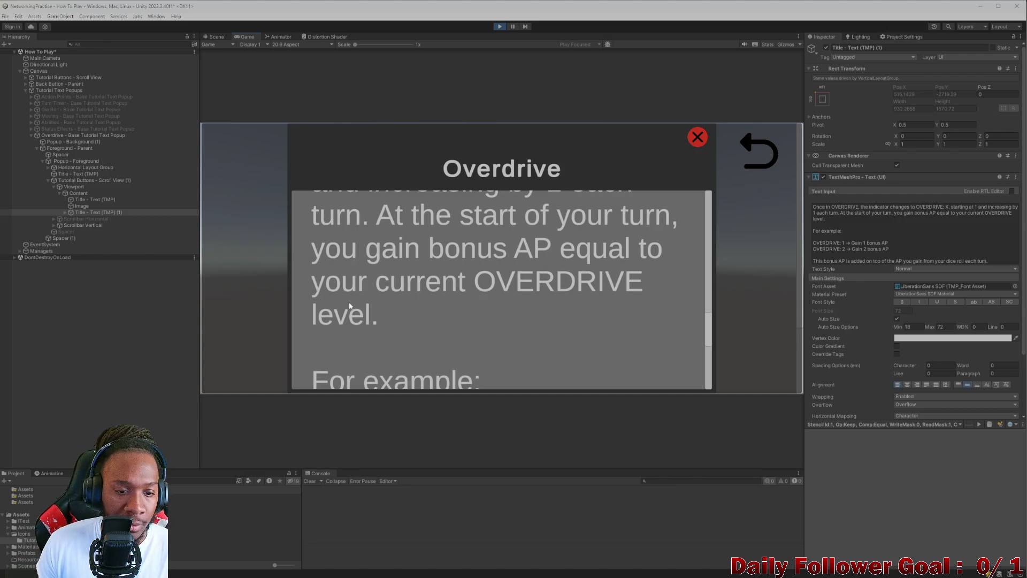
scroll(417, 294, down, 6)
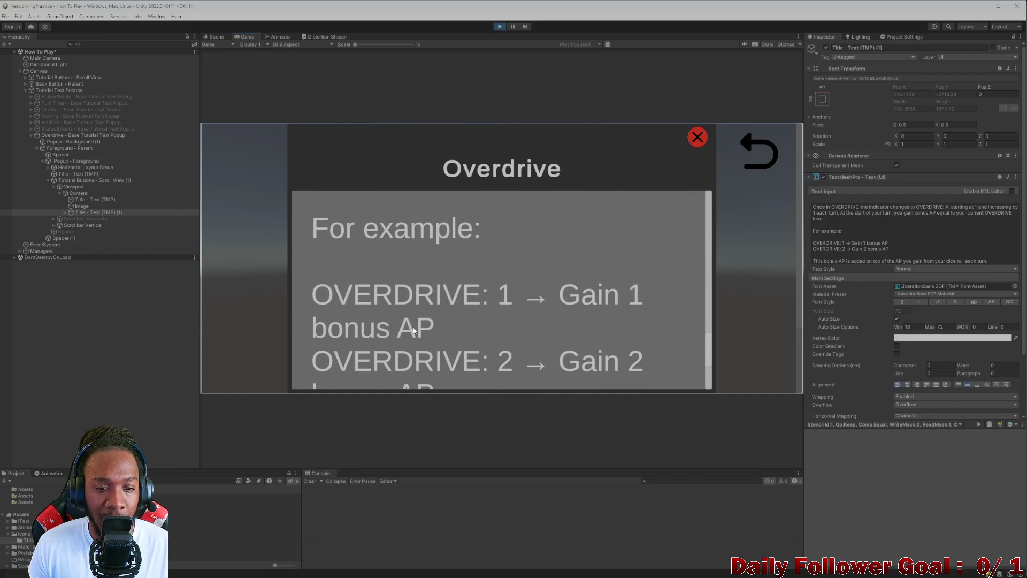
scroll(464, 310, down, 4)
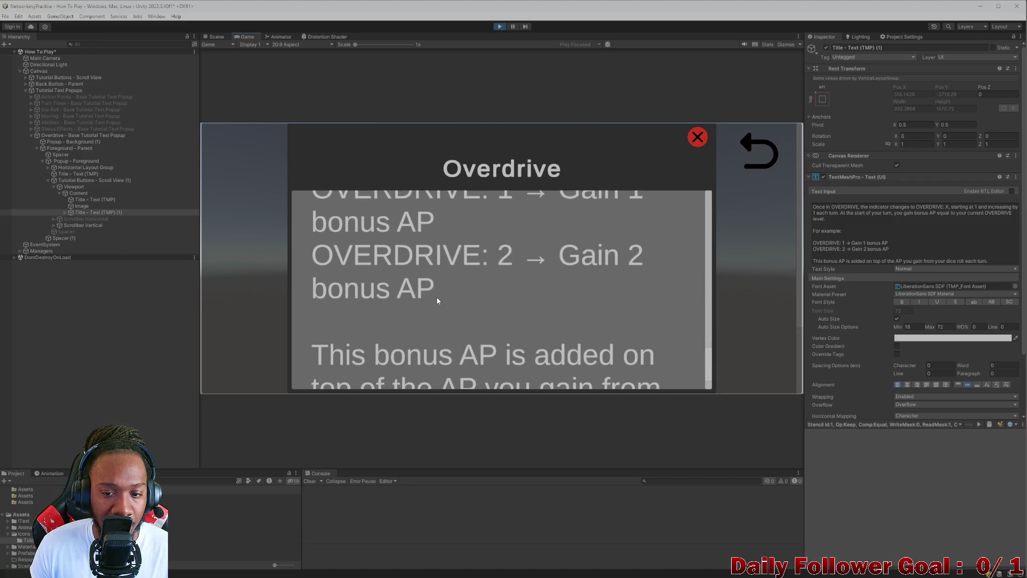
scroll(436, 302, down, 1)
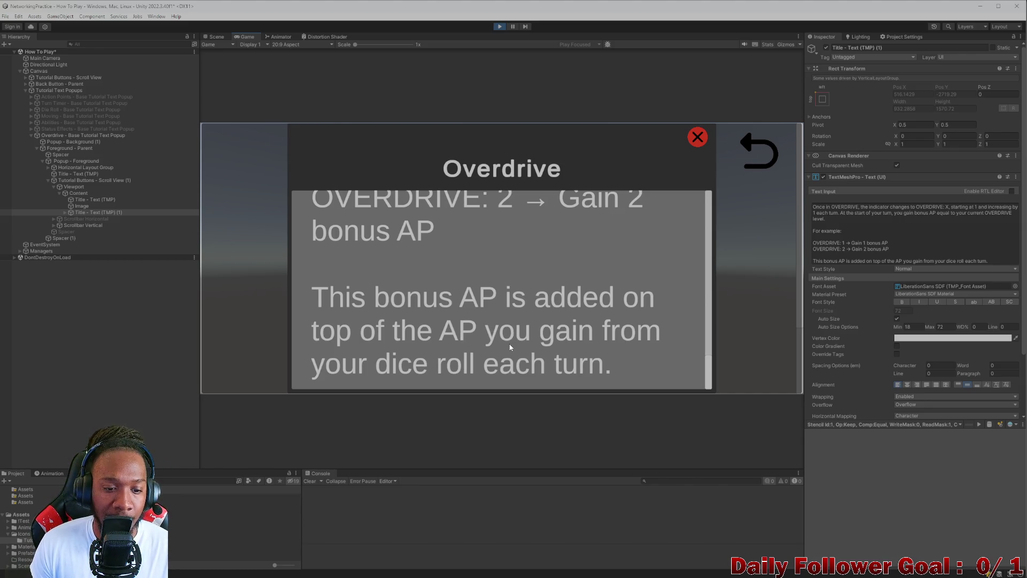
scroll(525, 335, down, 1)
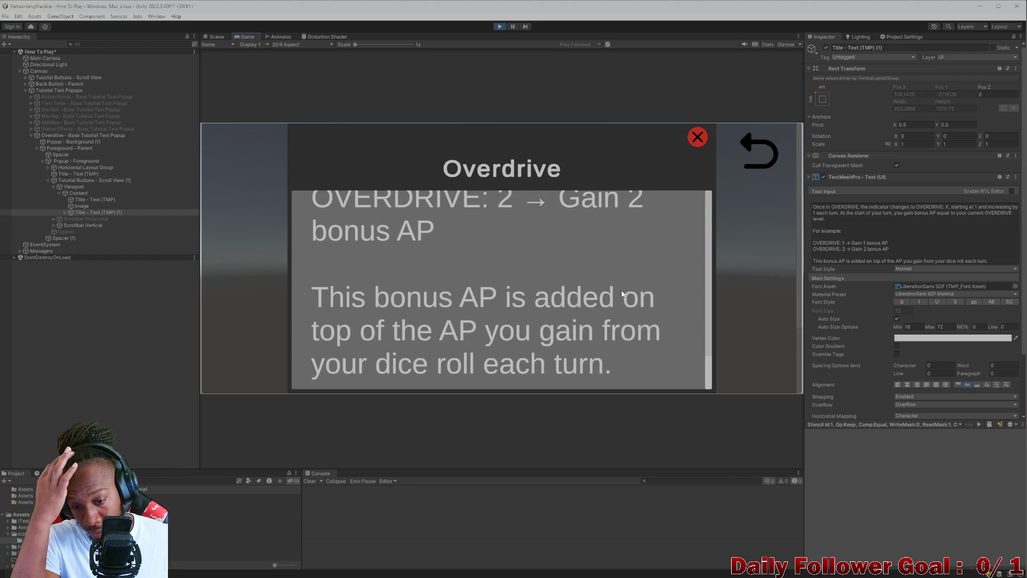
click(695, 141)
Step: Reword the last sentence so bonus AP adds to what 'you already have', up to 9
drag(943, 205, 920, 244)
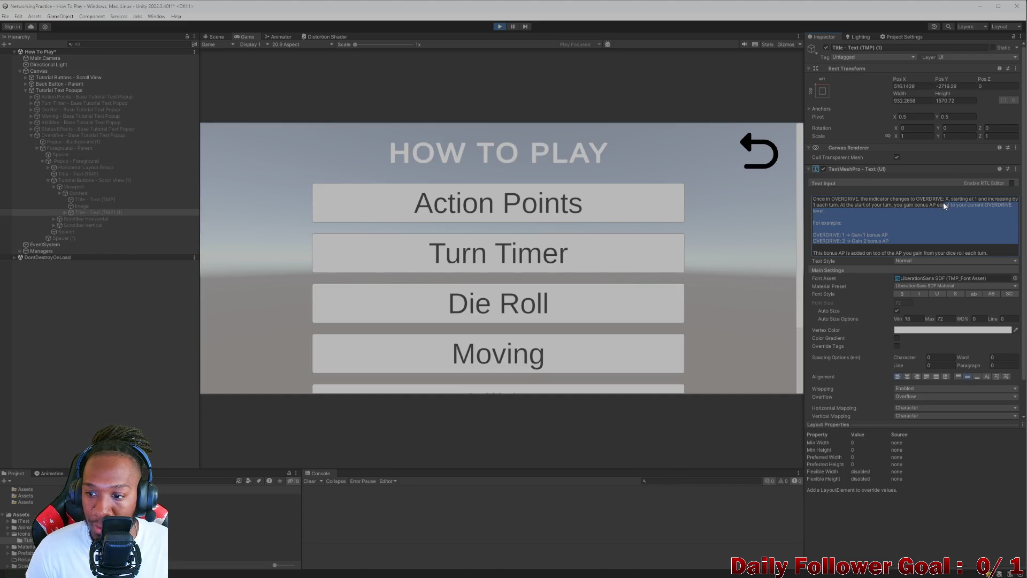
scroll(921, 243, down, 1)
click(915, 230)
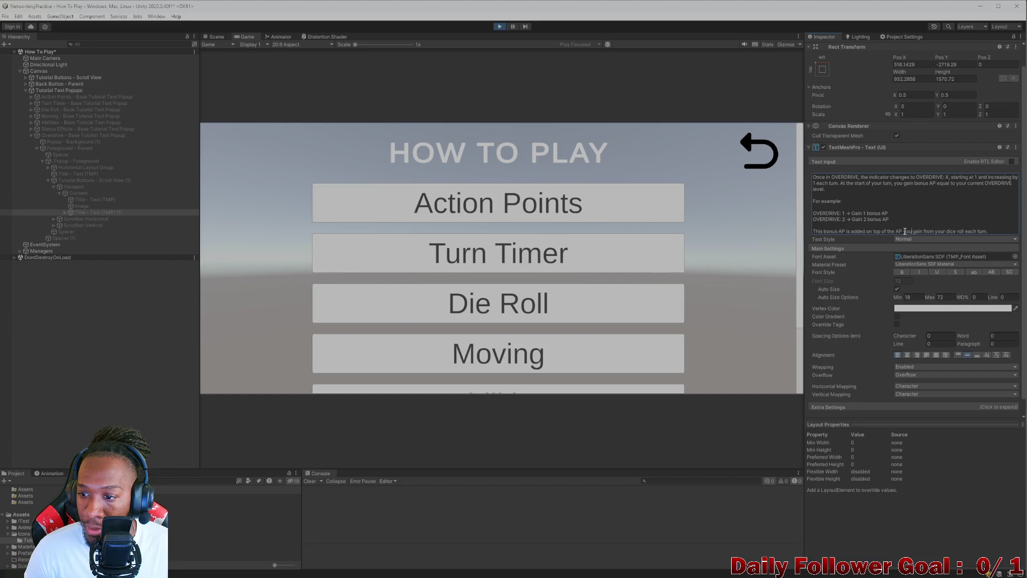
drag(905, 230, 980, 232)
key(BackSpace)
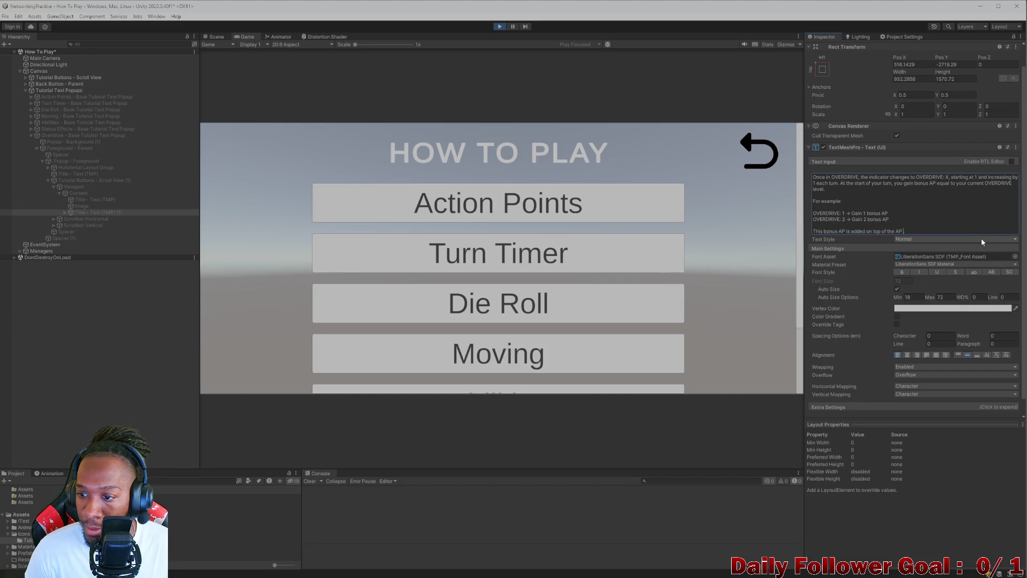
text(you )
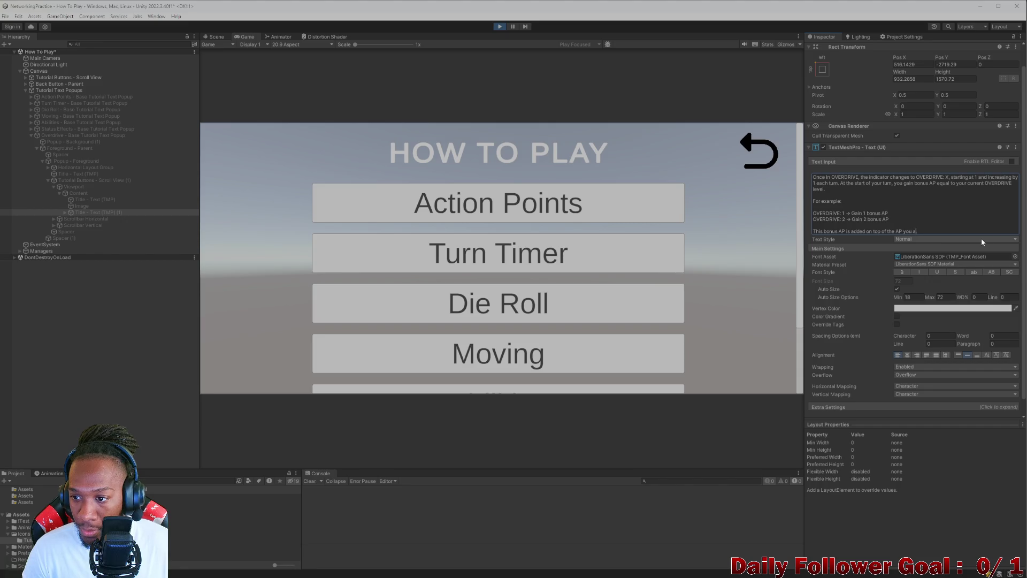
text(already )
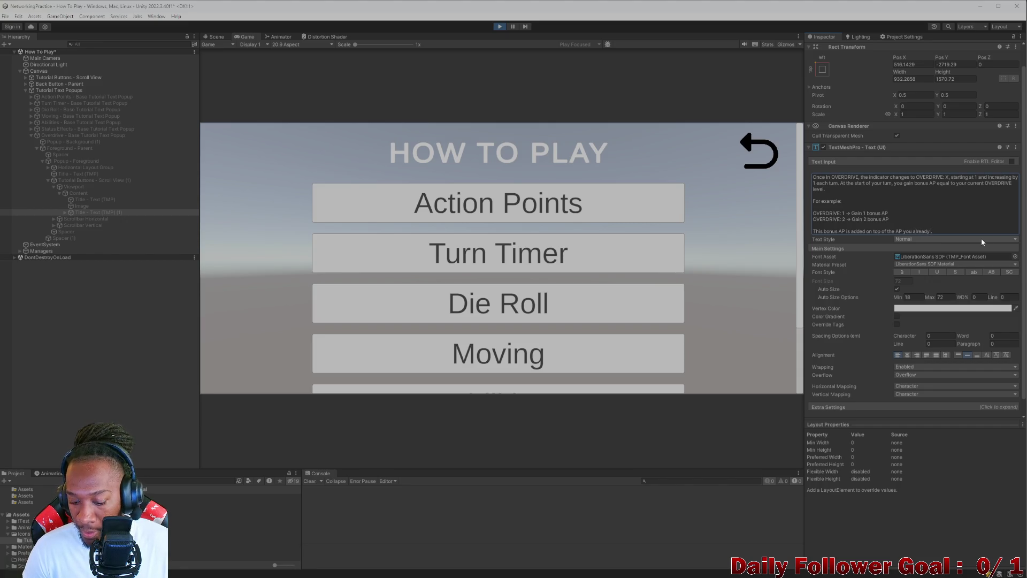
text(have up to a maxium)
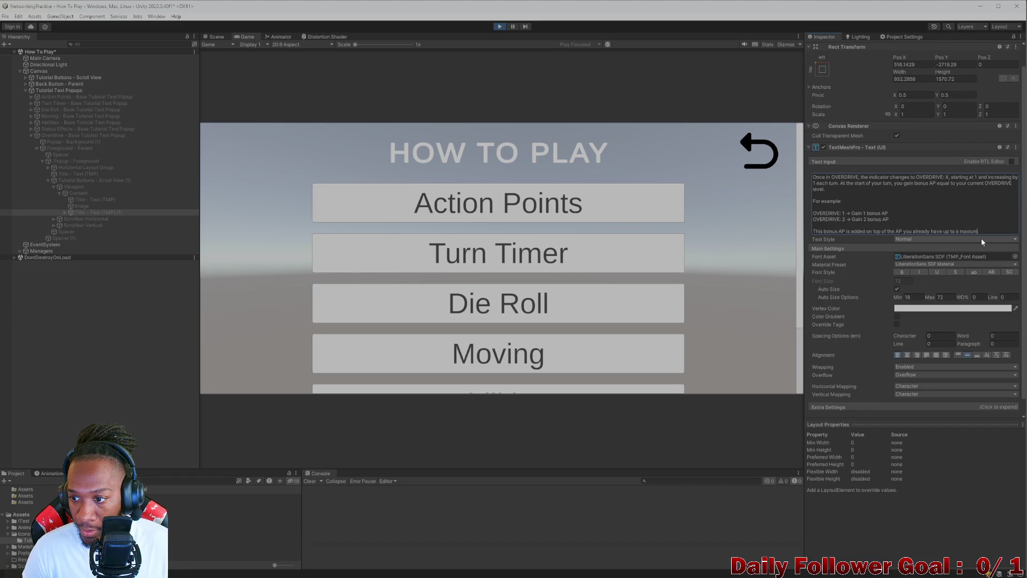
text( of 9)
key(ctrl+s)
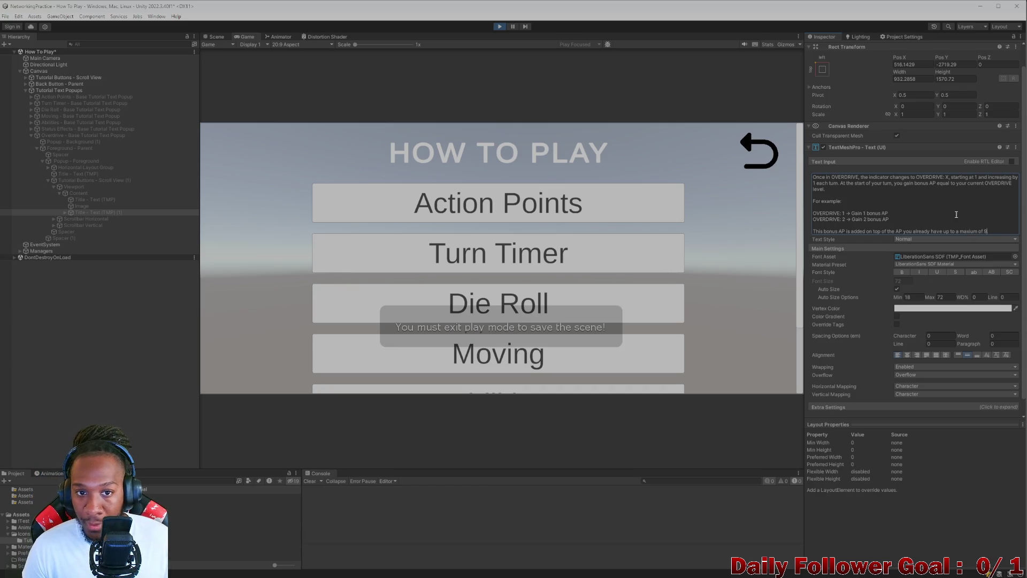
Step: Stop Play mode and paste the edited Overdrive text back into the Text Input
drag(993, 230, 825, 170)
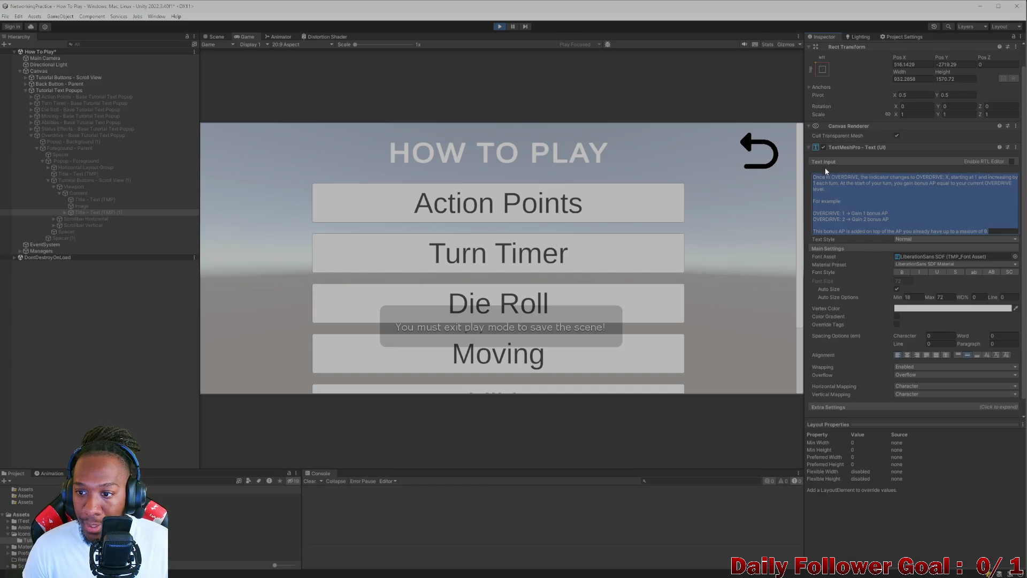
scroll(900, 195, up, 1)
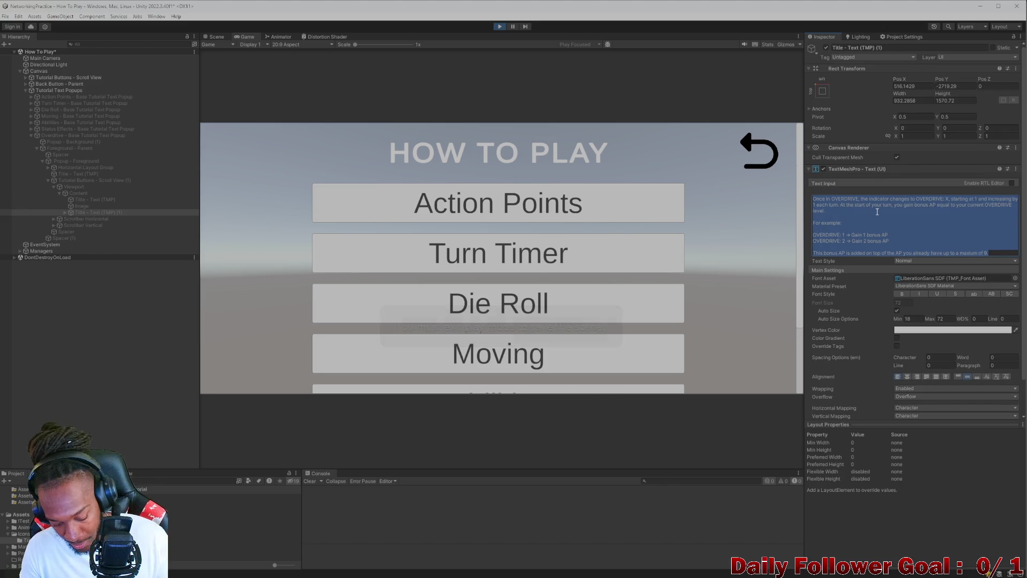
click(498, 27)
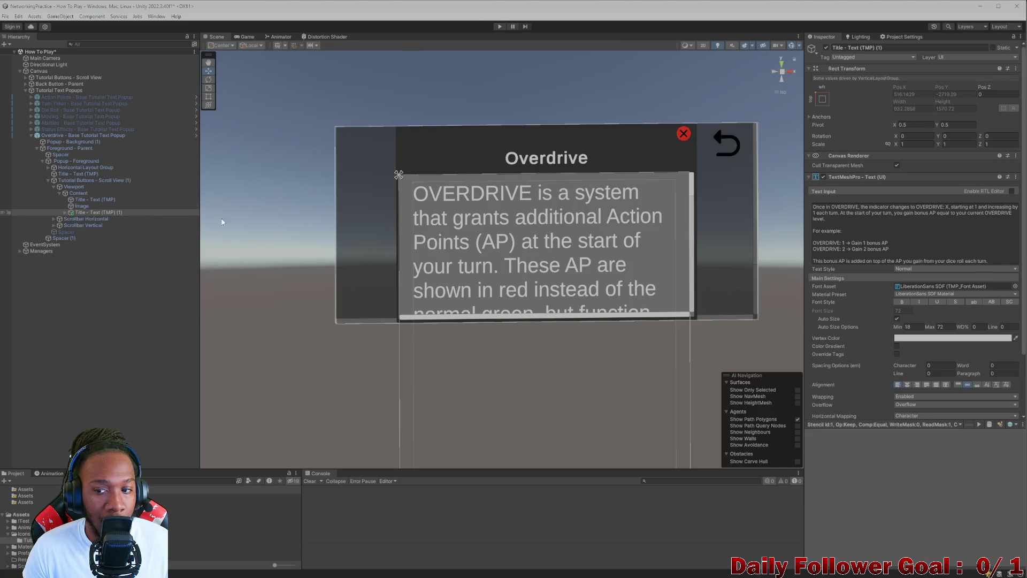
scroll(961, 231, down, 2)
click(848, 177)
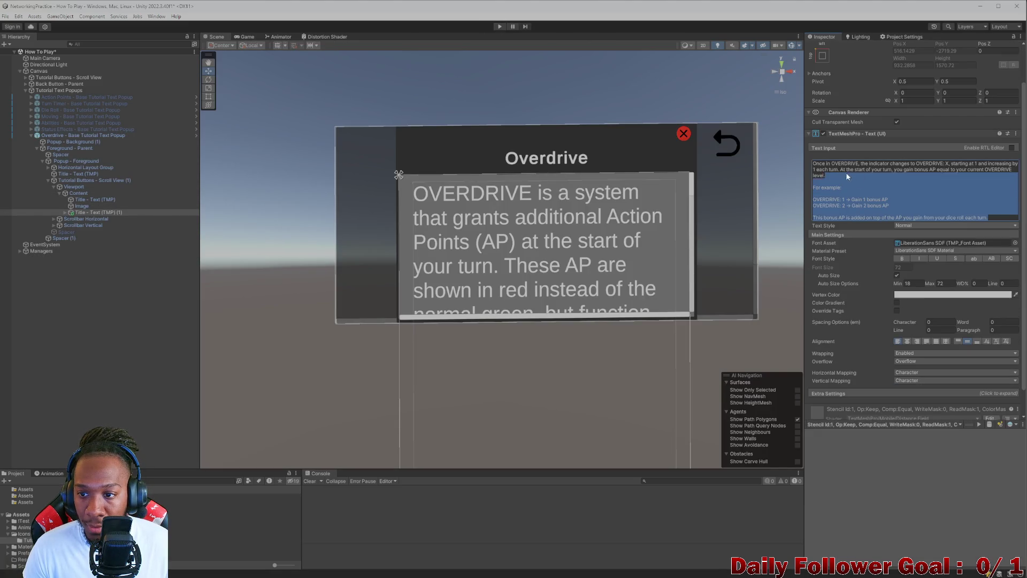
key(ctrl+v)
key(ctrl+a)
click(94, 199)
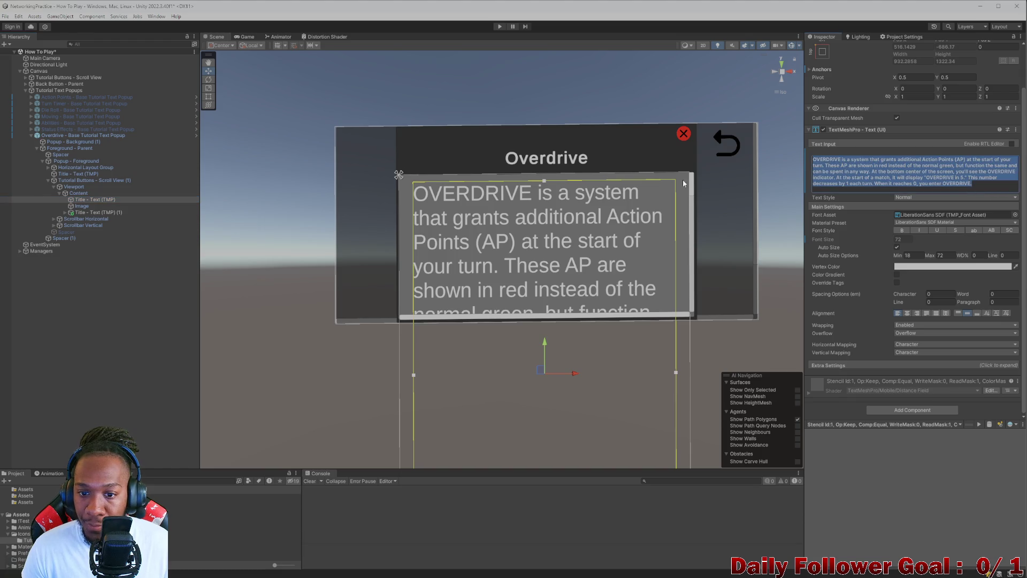
click(81, 206)
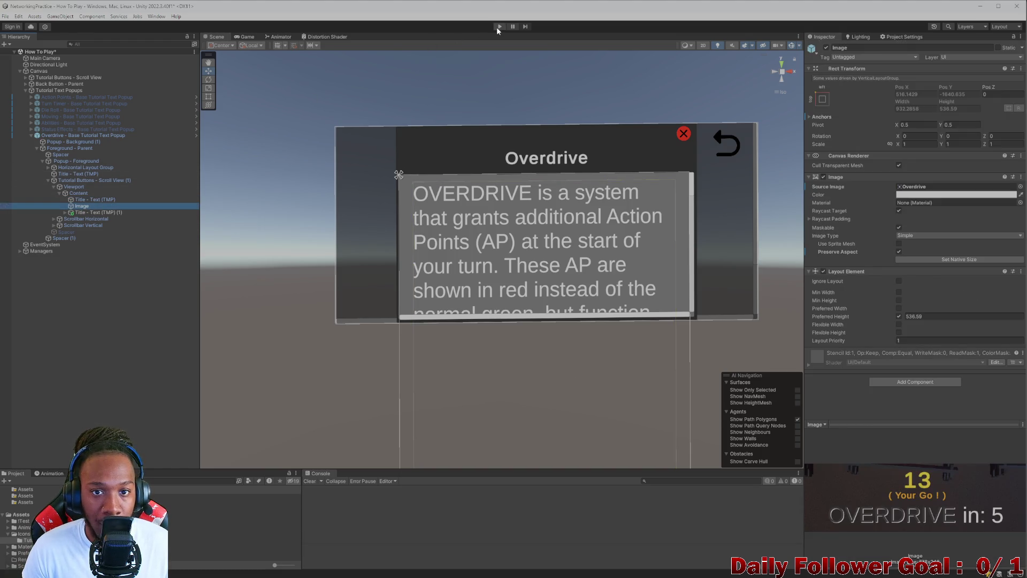
click(498, 27)
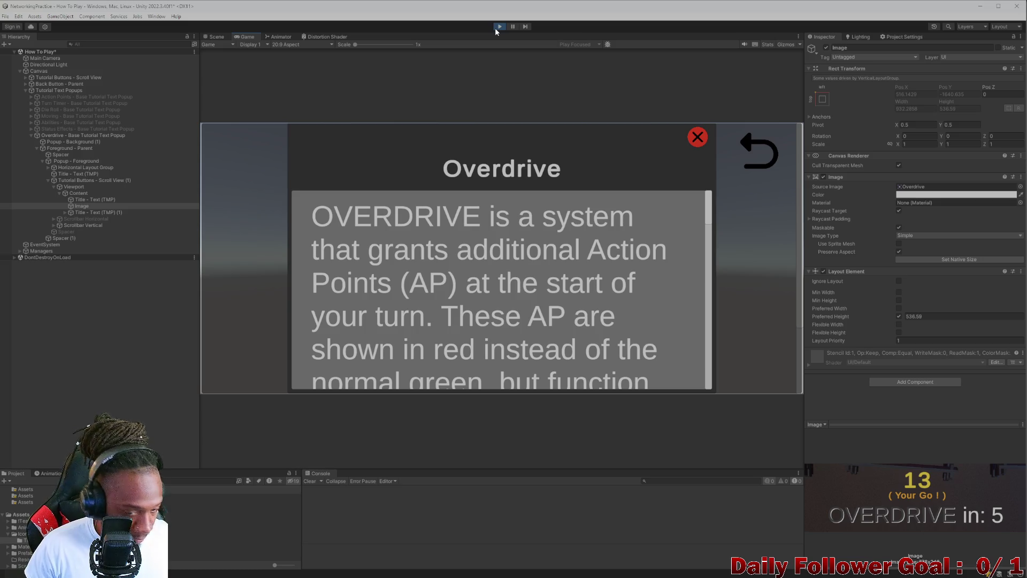
scroll(525, 303, down, 5)
scroll(515, 196, down, 10)
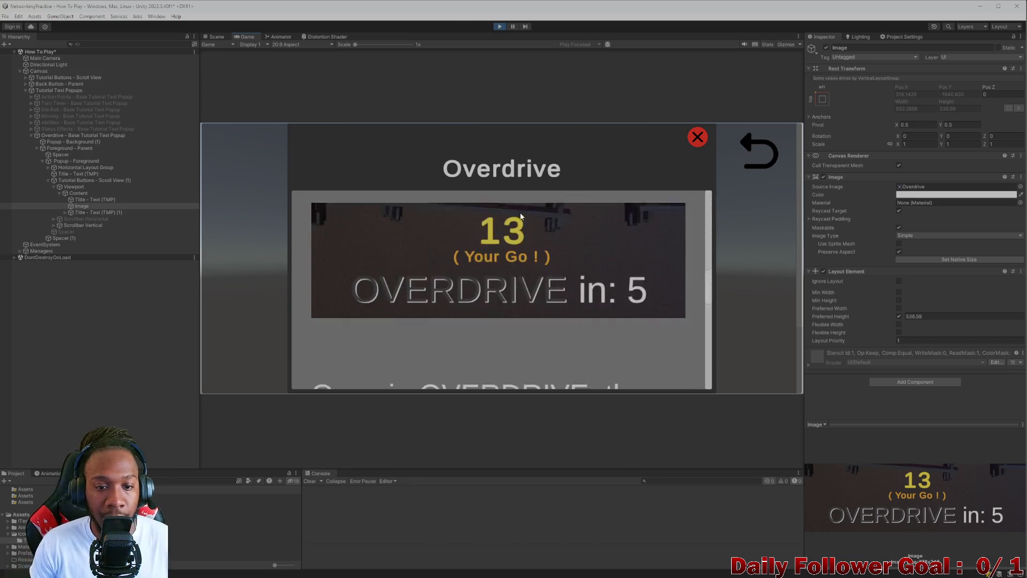
scroll(514, 251, up, 15)
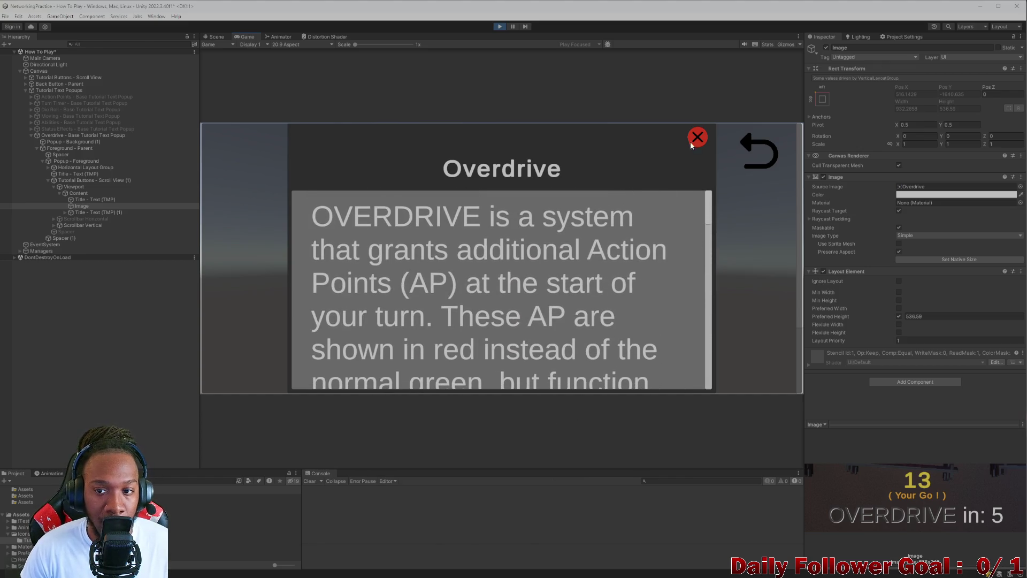
key(ctrl+p)
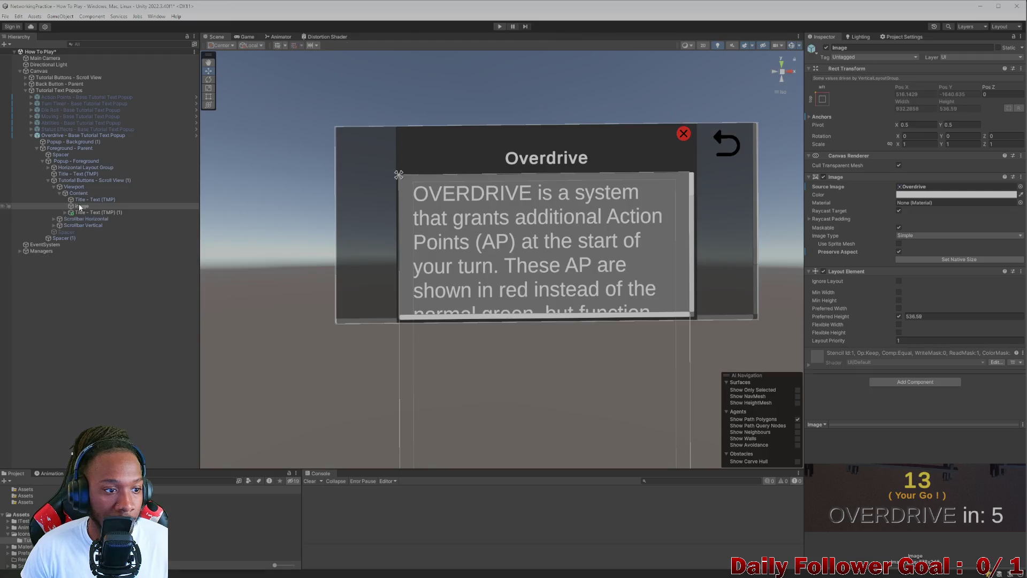
click(86, 199)
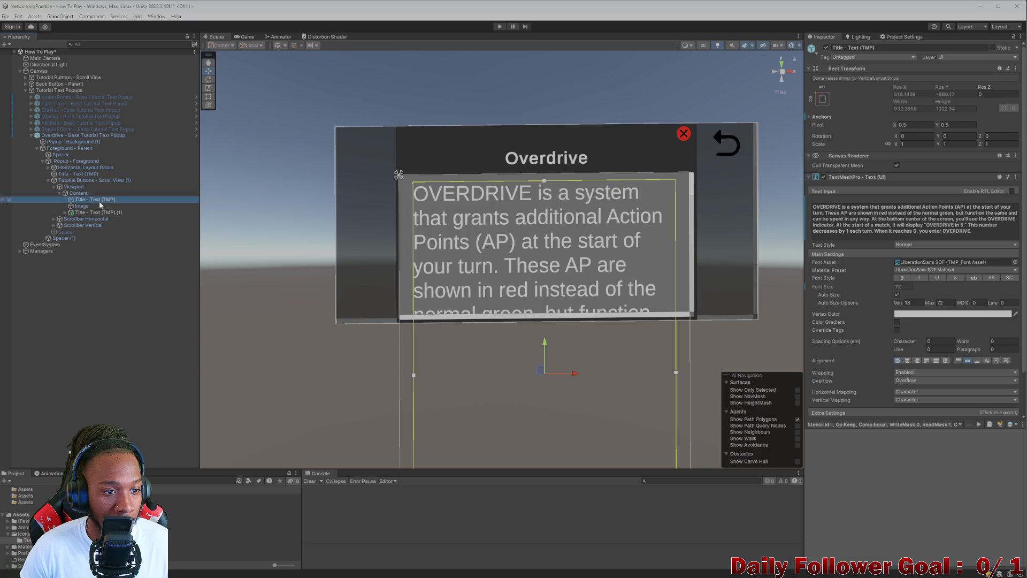
Step: Change the popup's heading text to 'OVERDRIVE' in capitals
click(82, 206)
click(91, 199)
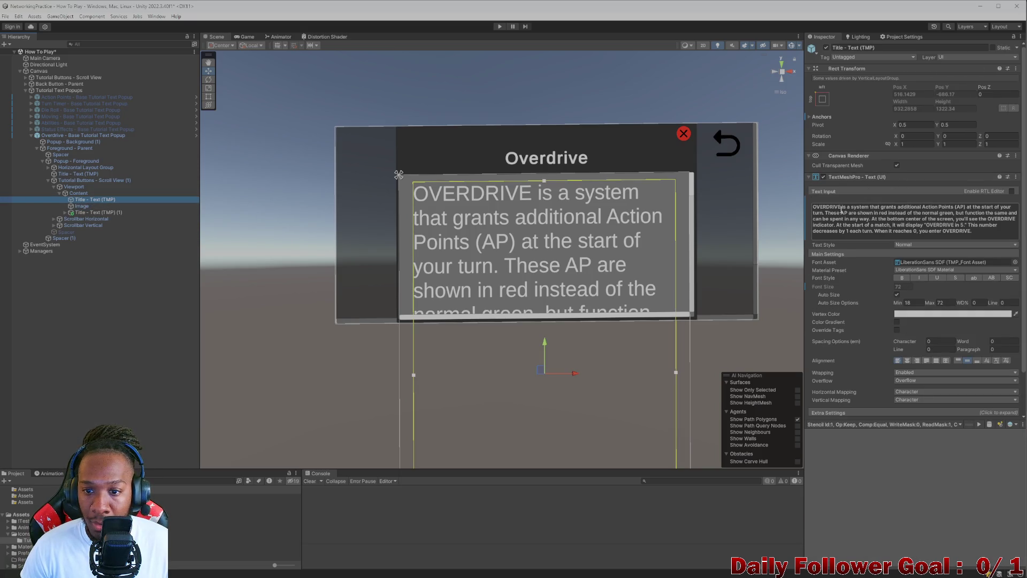
click(83, 206)
click(86, 200)
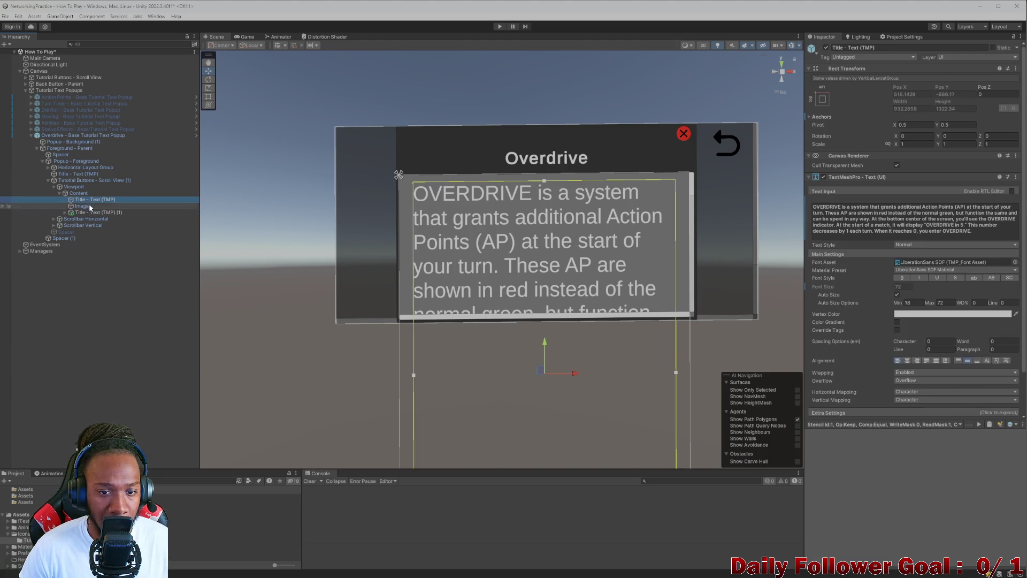
click(48, 180)
click(72, 174)
click(872, 213)
key(ctrl+a)
text(OVERDRIVE)
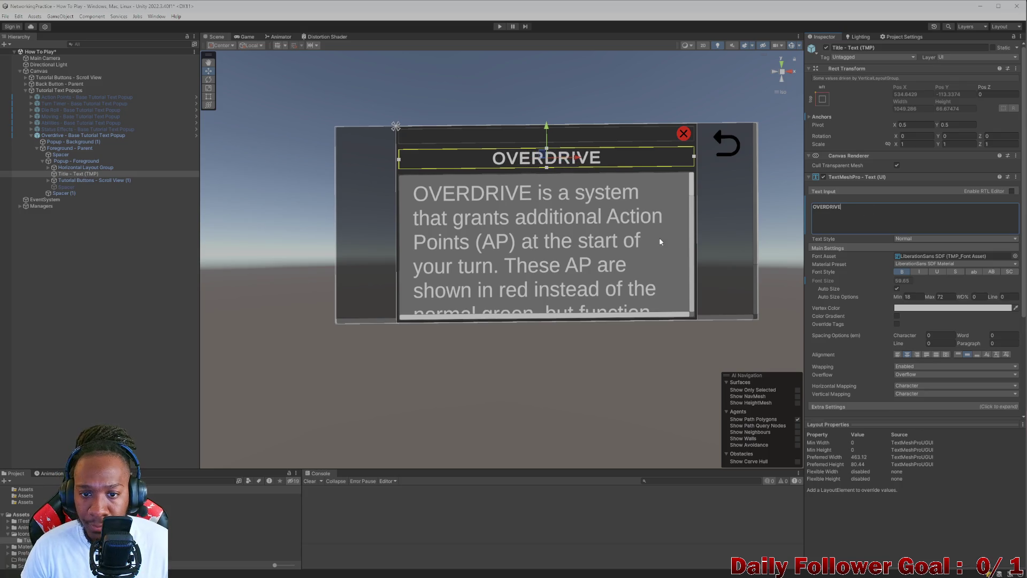
Step: Deactivate Overdrive - Base Tutorial Text Popup so the How To Play menu shows
click(309, 193)
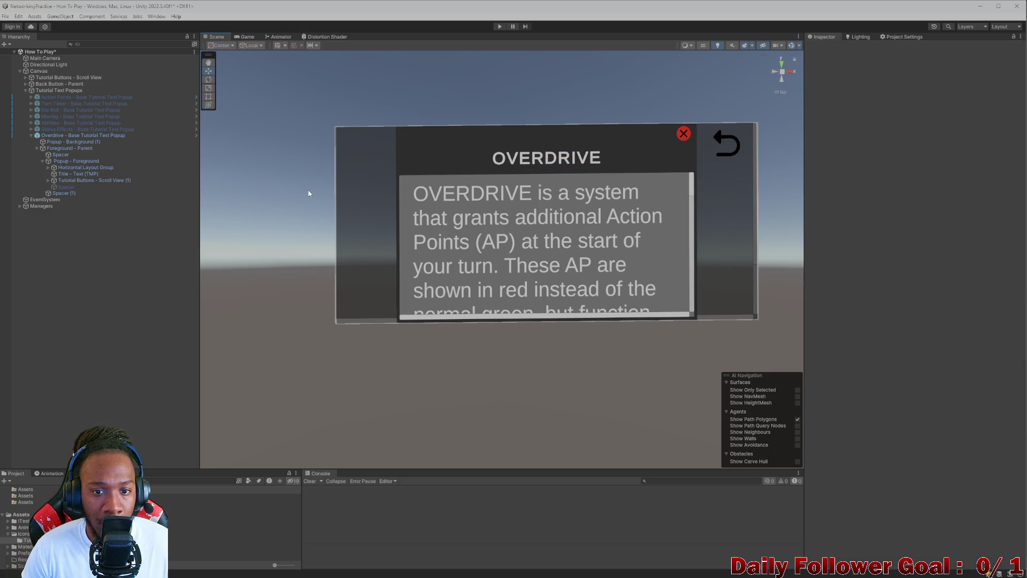
click(31, 137)
click(49, 137)
click(827, 48)
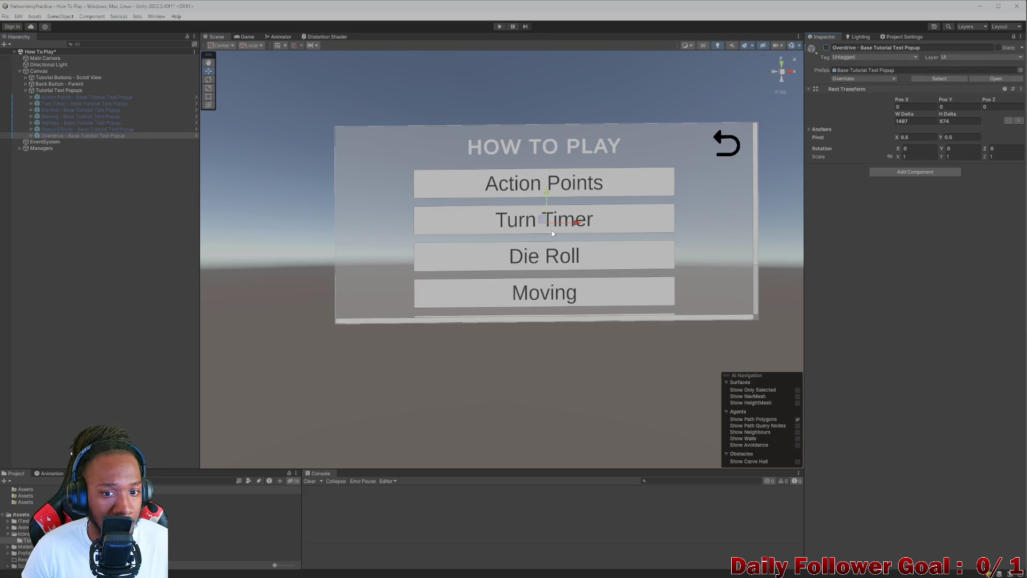
Step: Select the last button row, Button Parent (5), in the Hierarchy
click(522, 299)
click(522, 299)
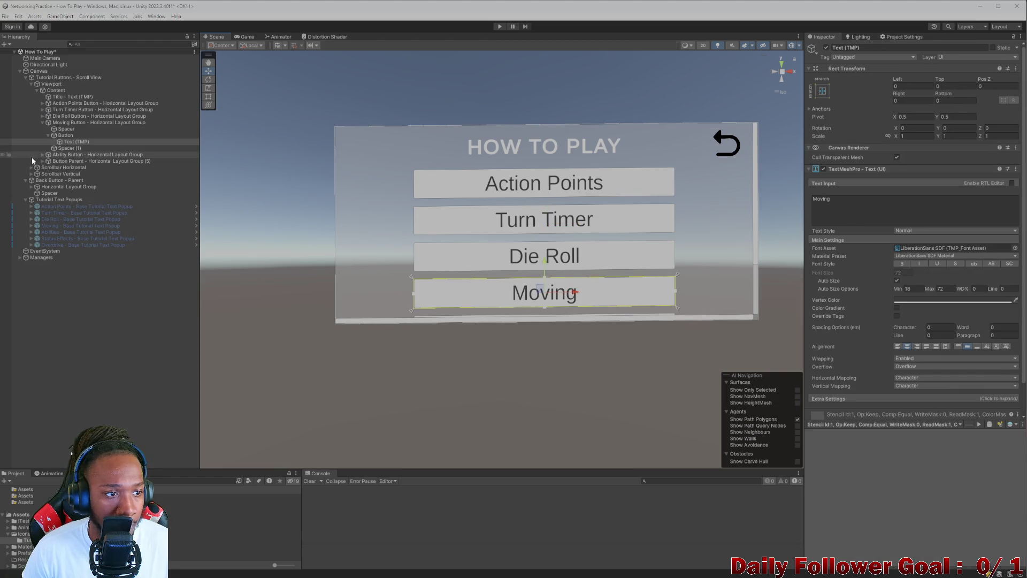
click(46, 123)
click(42, 122)
click(50, 129)
click(69, 136)
Step: Rename Button Parent (5) to 'Status Effect Parent - Horizontal Layout Group'
click(963, 47)
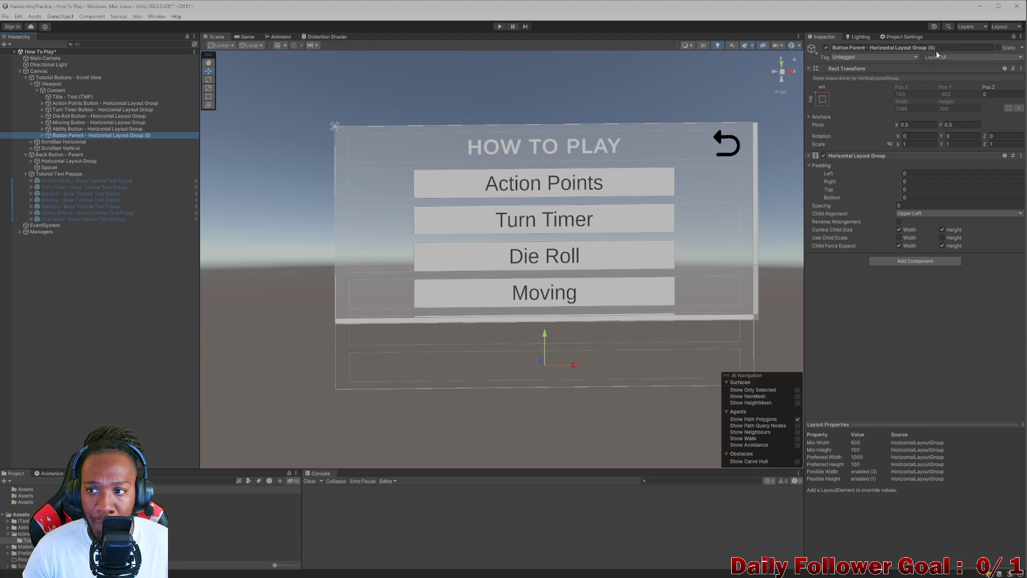
key(BackSpace)
key(BackSpace)
key(BackSpace)
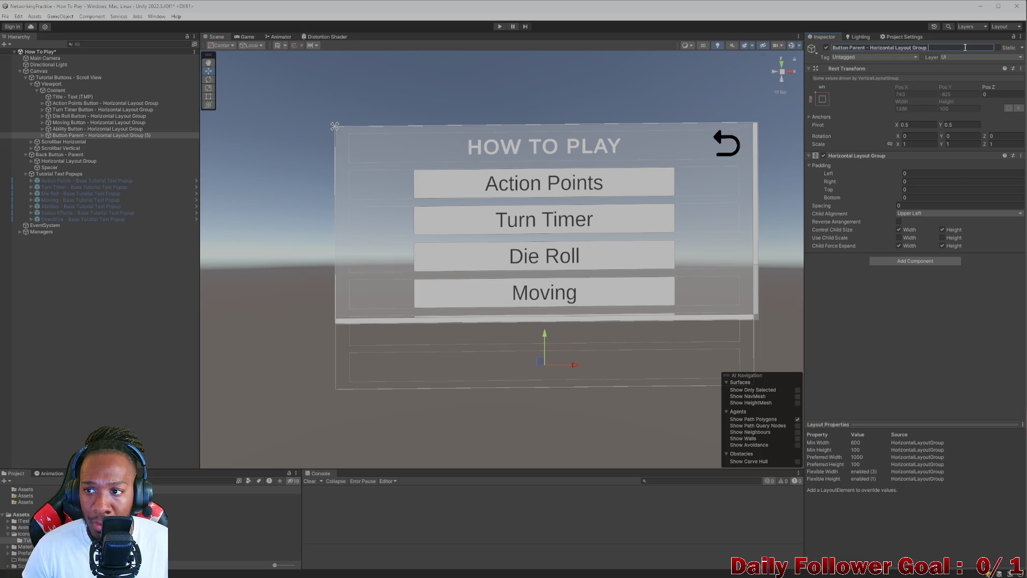
click(849, 47)
key(BackSpace)
key(BackSpace)
key(BackSpace)
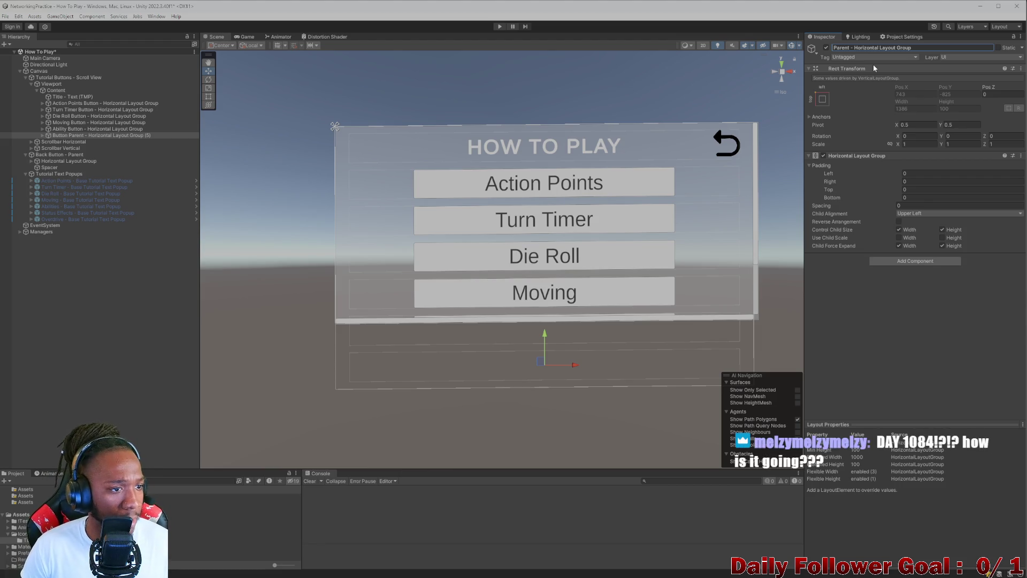
text(Status Effect)
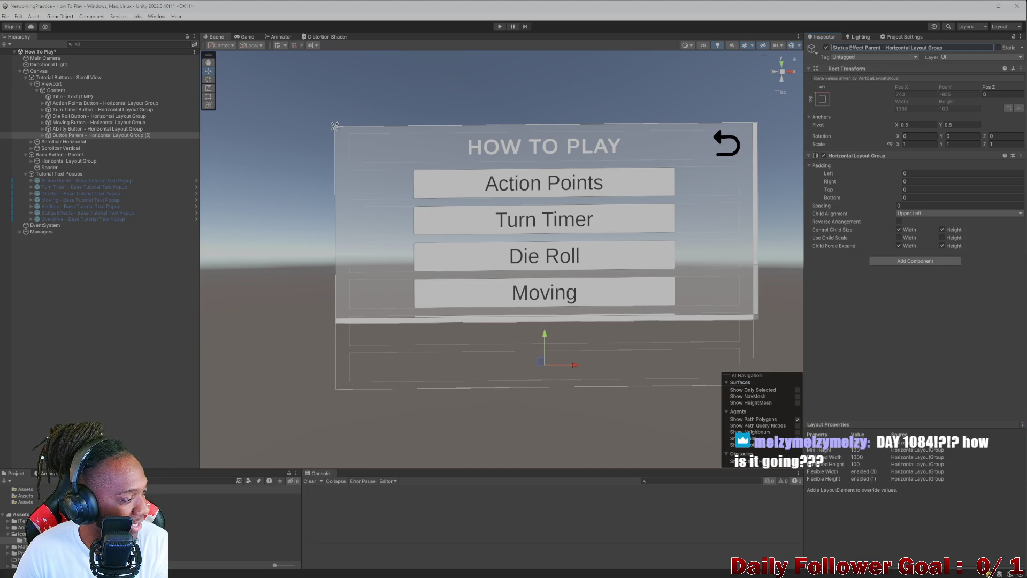
key(Return)
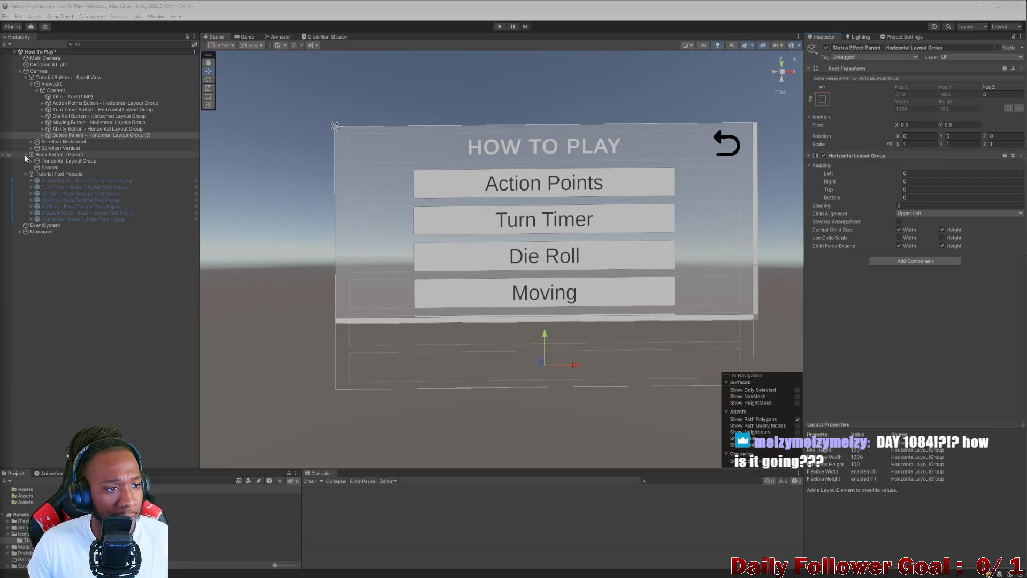
key(Return)
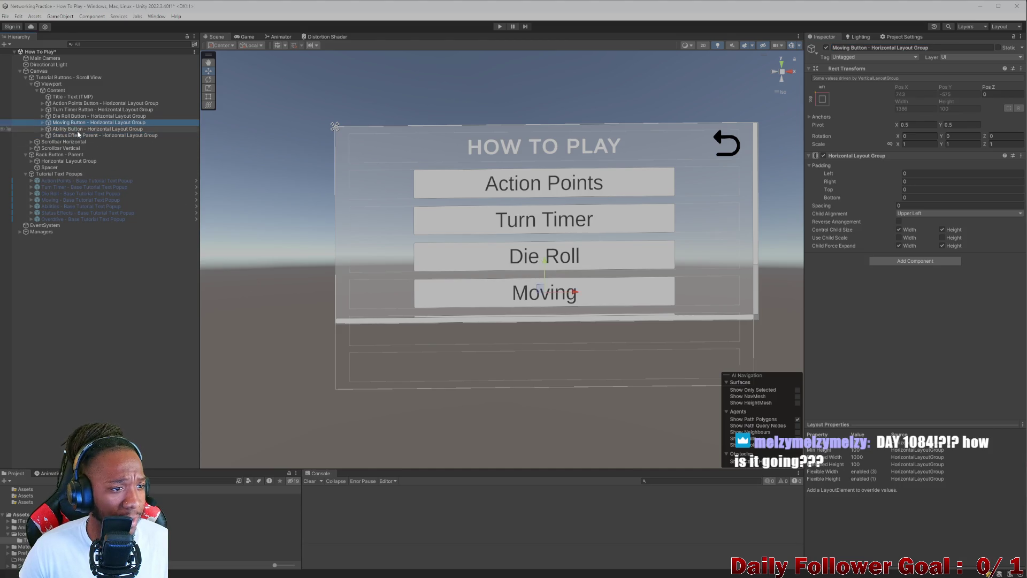
Step: Check Status Effect Parent's children and start Play mode to test the menu
click(43, 135)
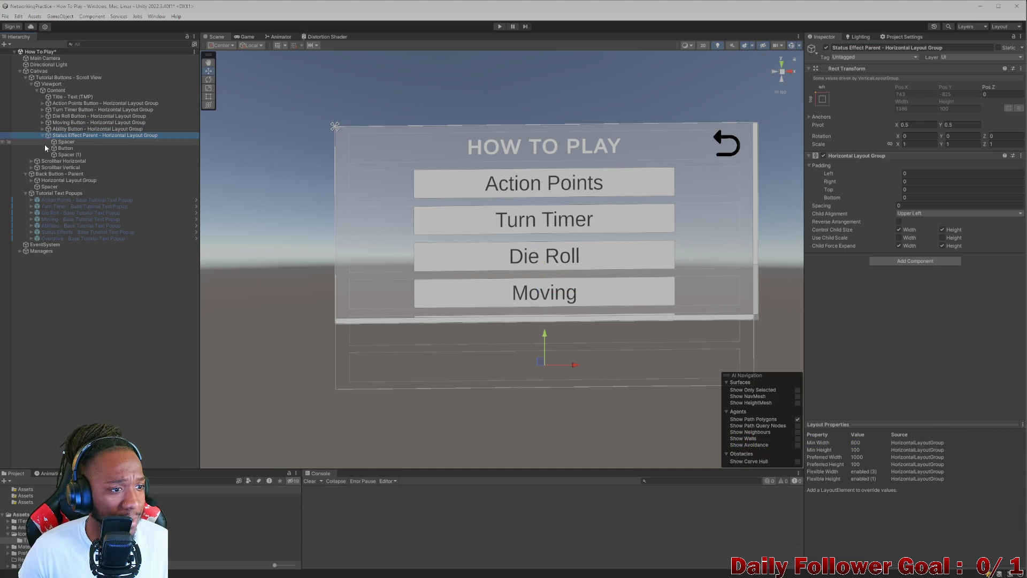
click(42, 136)
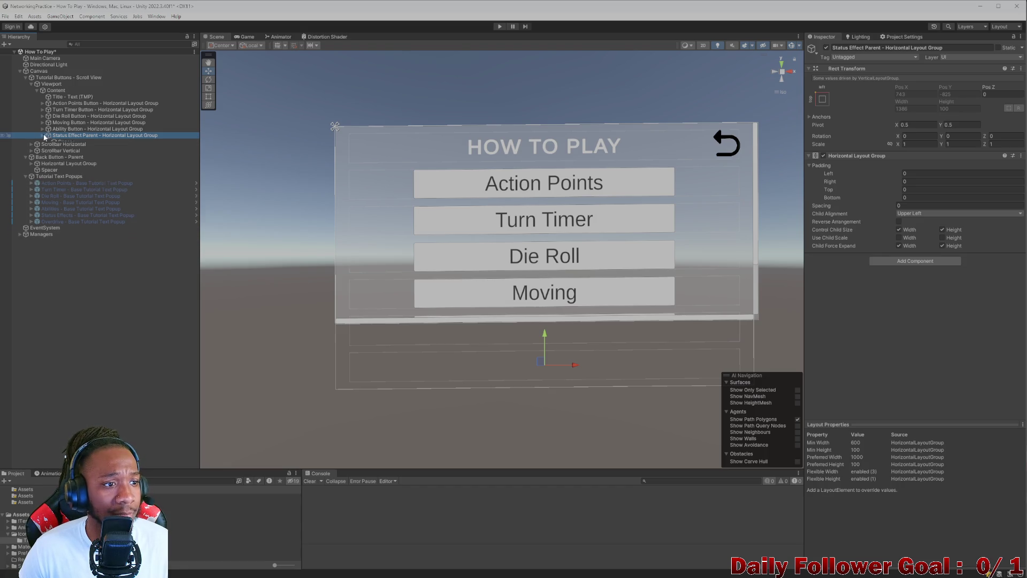
click(500, 26)
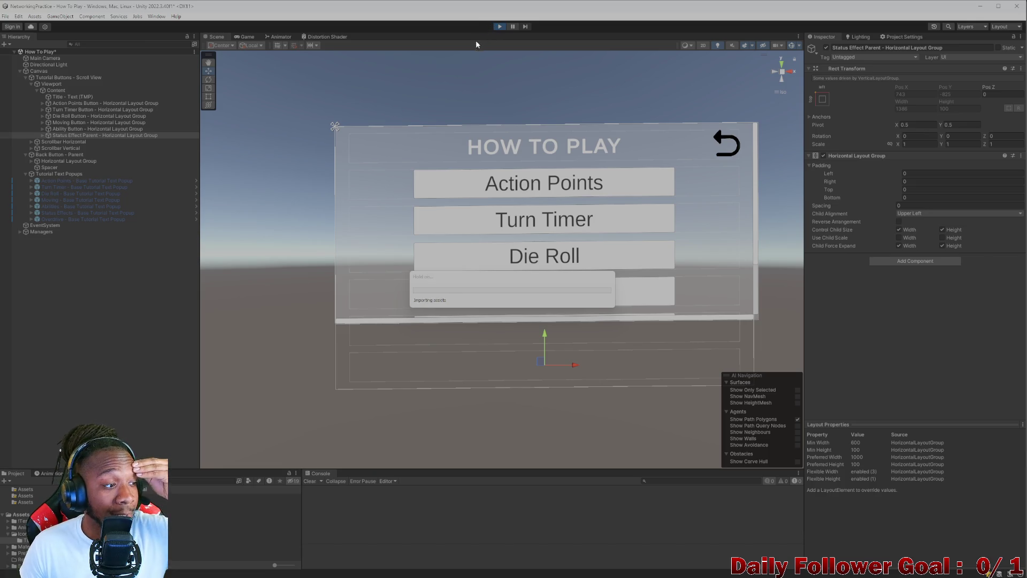
Step: Scroll the running button list, inspect Status Effect Parent in the Hierarchy, then stop Play mode
scroll(630, 197, up, 1)
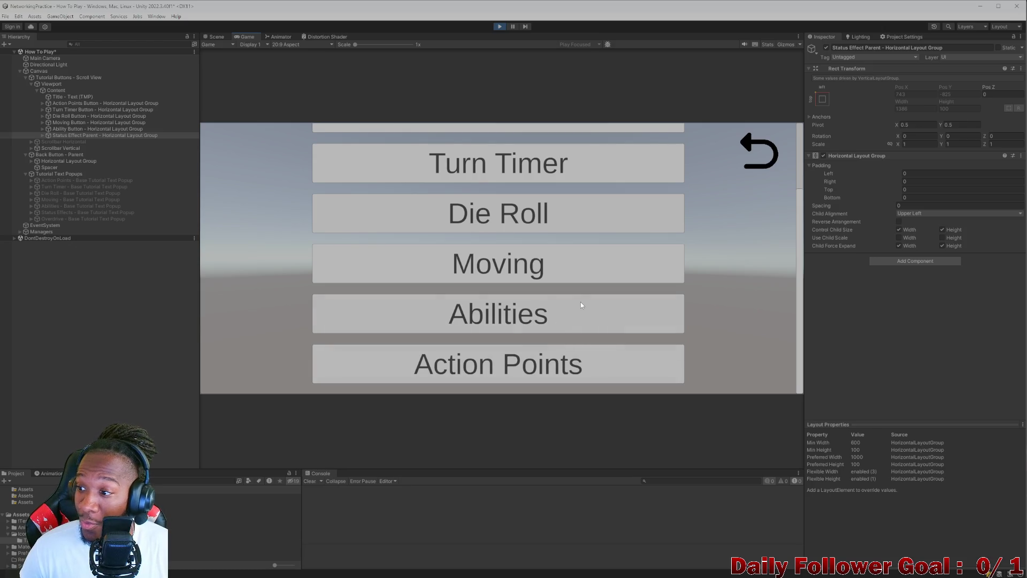
click(65, 130)
click(64, 135)
click(42, 136)
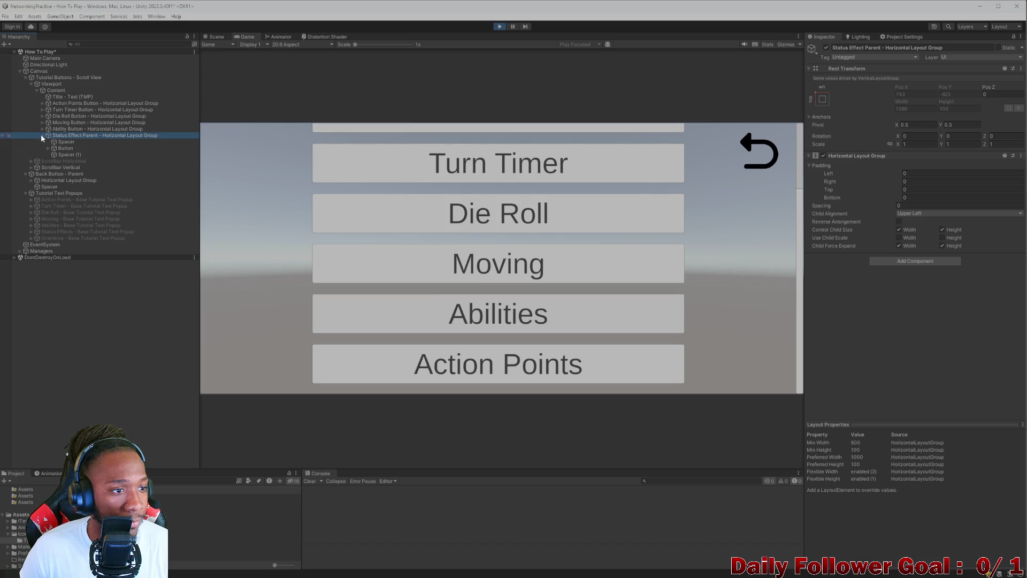
click(43, 135)
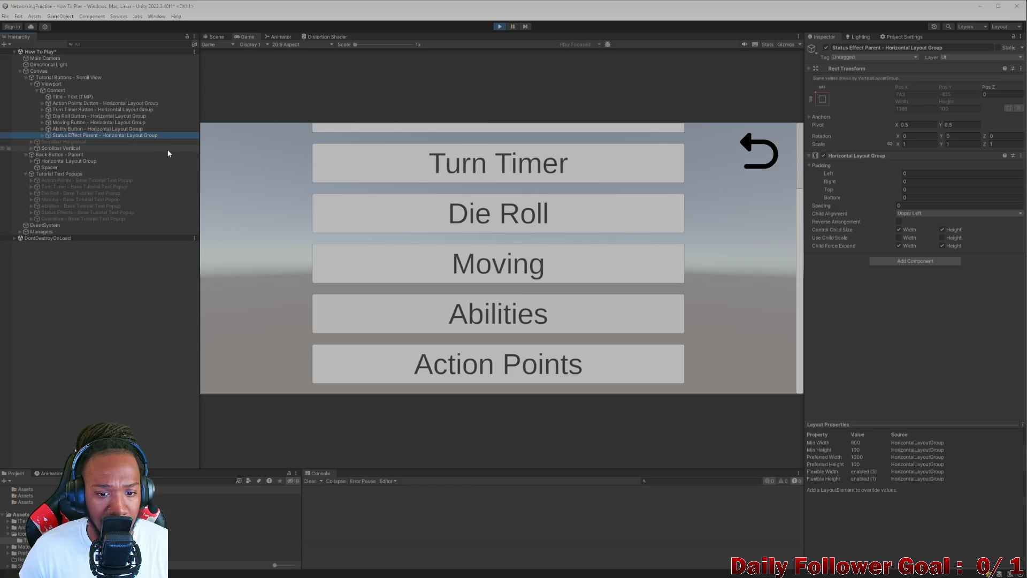
click(500, 27)
click(42, 135)
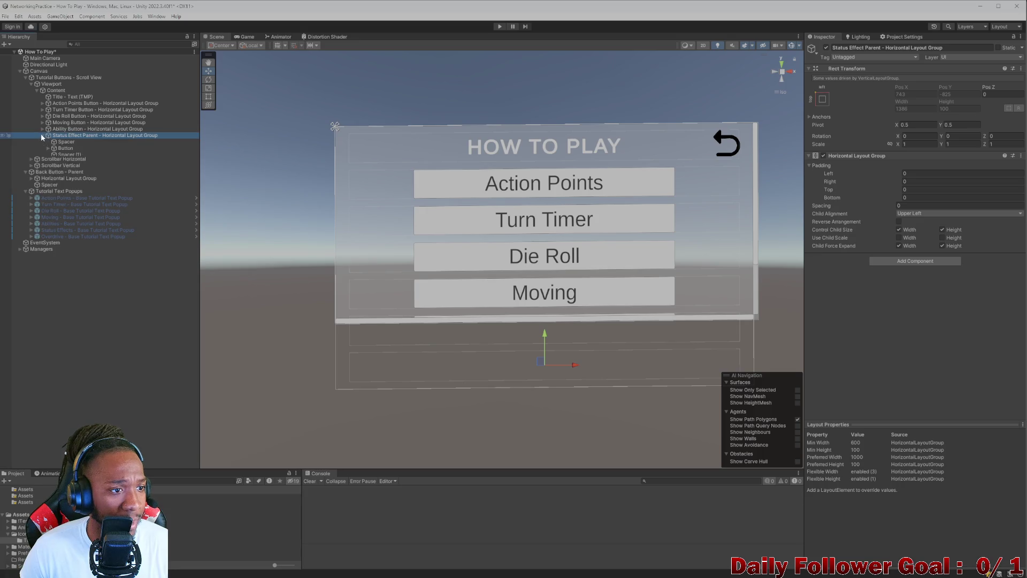
Step: Set the Status Effect Parent button's Text (TMP) label to 'Status Effects'
click(48, 148)
click(75, 154)
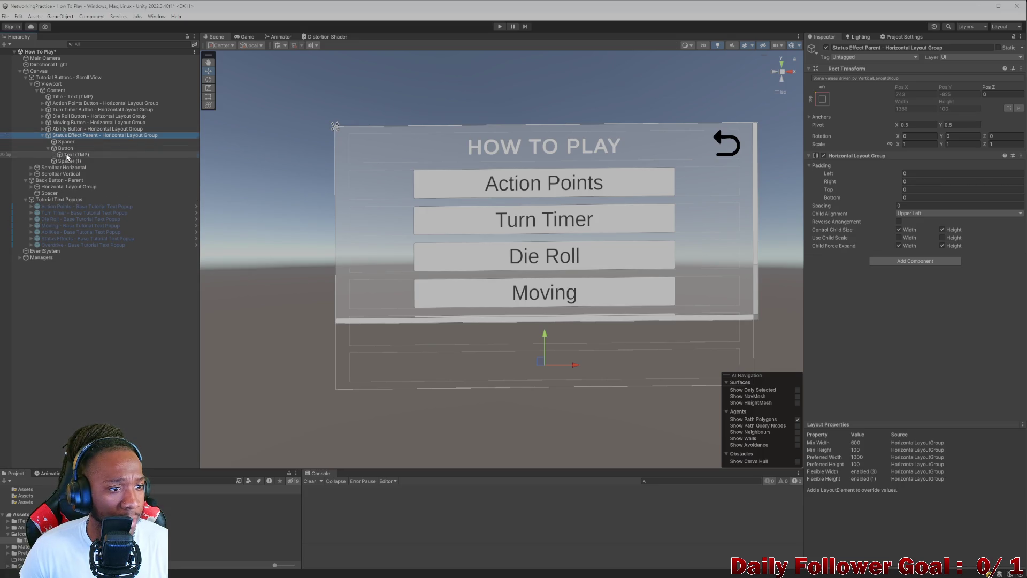
click(931, 200)
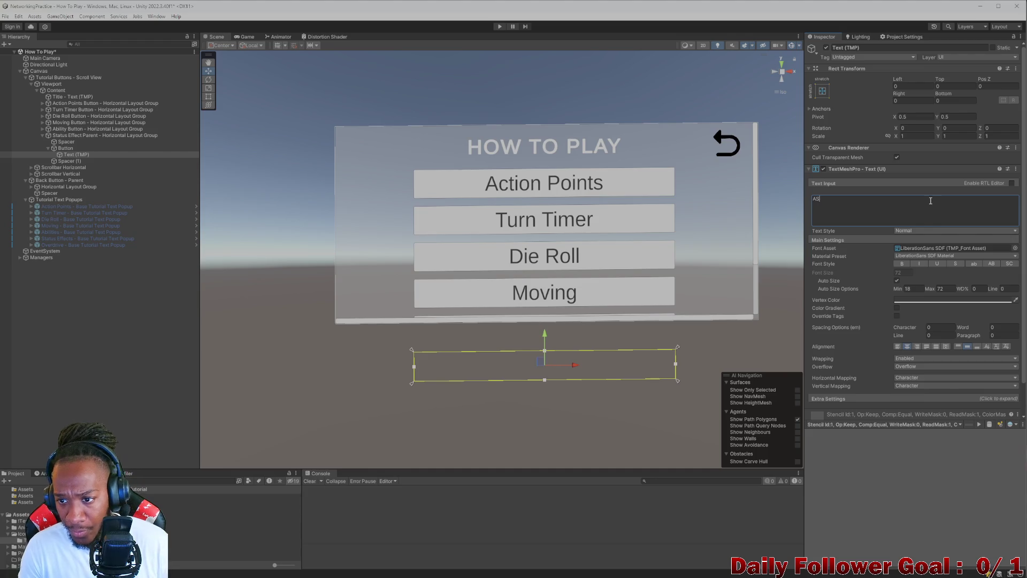
text(Status Effects)
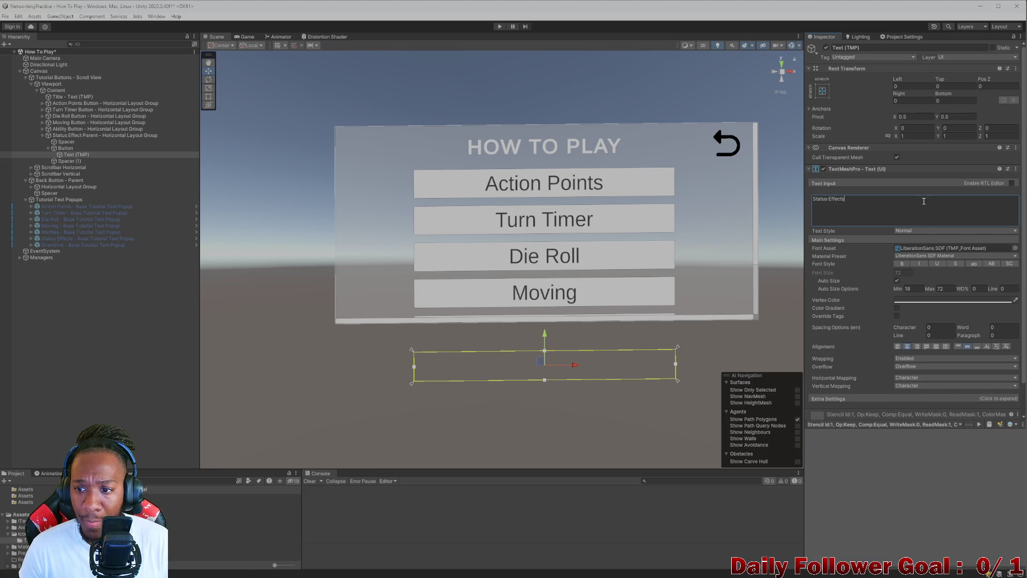
Step: Duplicate Status Effect Parent and rename the copy to 'OVERDRIVE Parent'
click(87, 140)
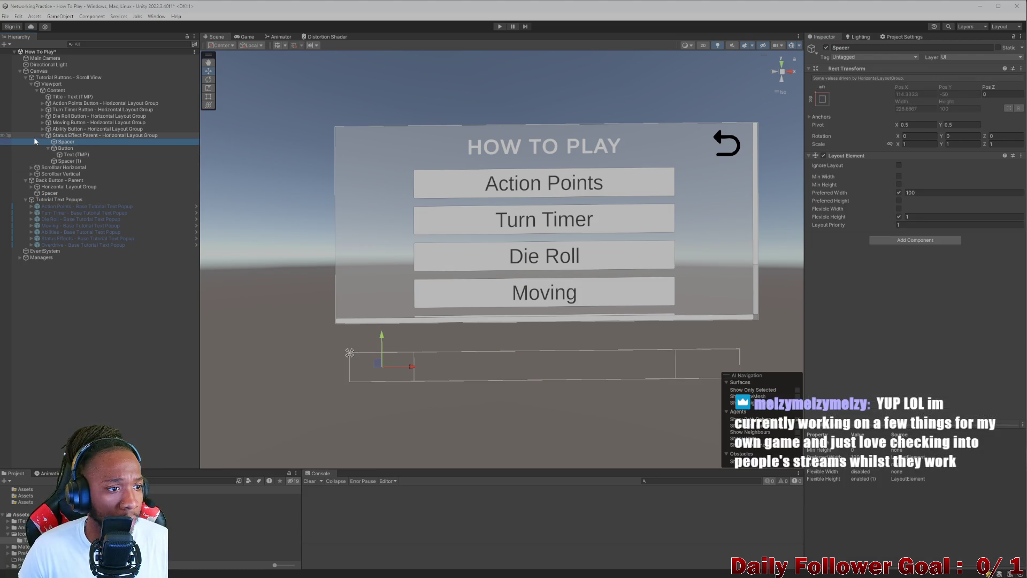
click(43, 135)
click(69, 136)
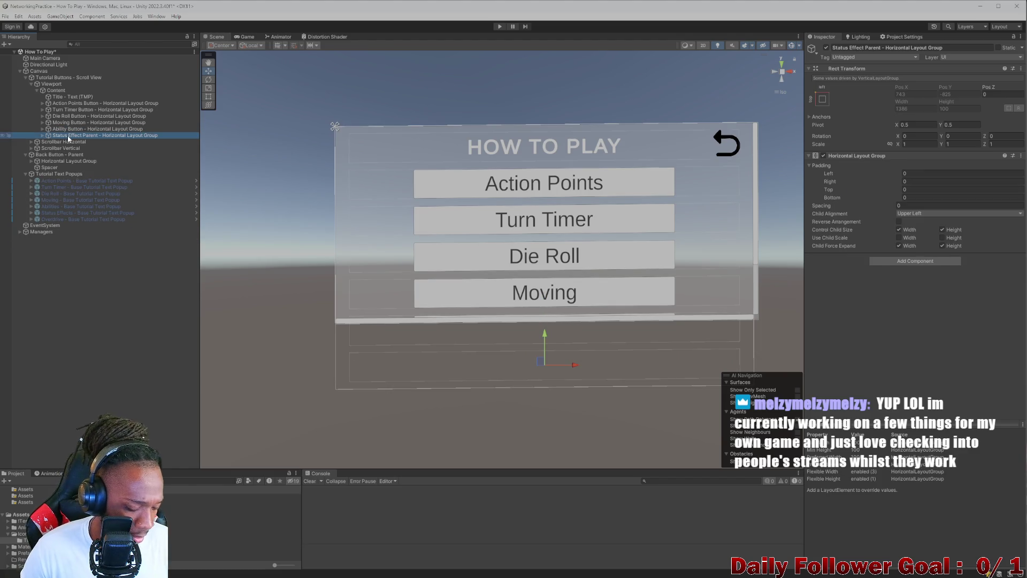
key(ctrl+d)
click(960, 48)
key(BackSpace)
key(BackSpace)
key(BackSpace)
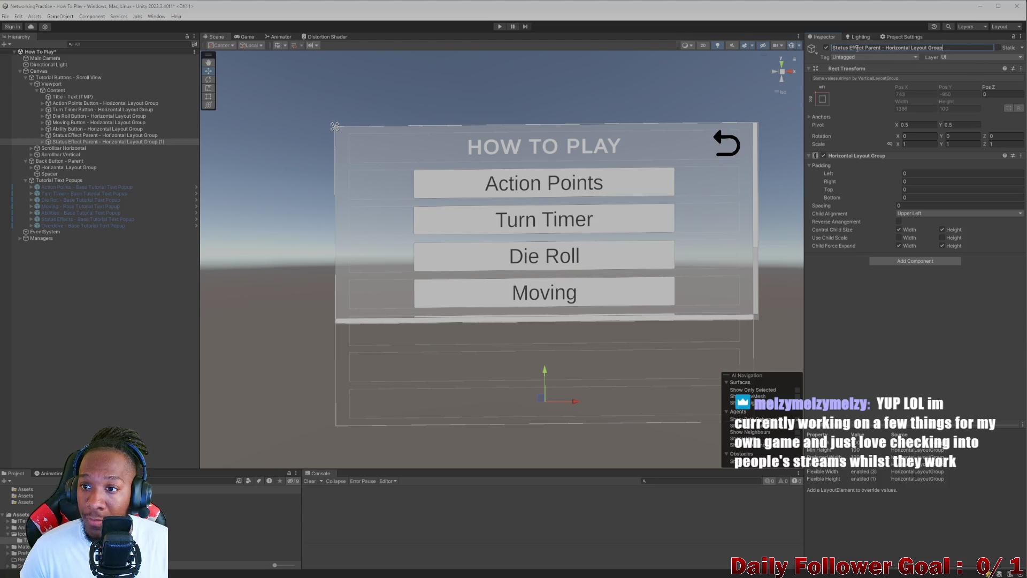
drag(847, 49, 817, 49)
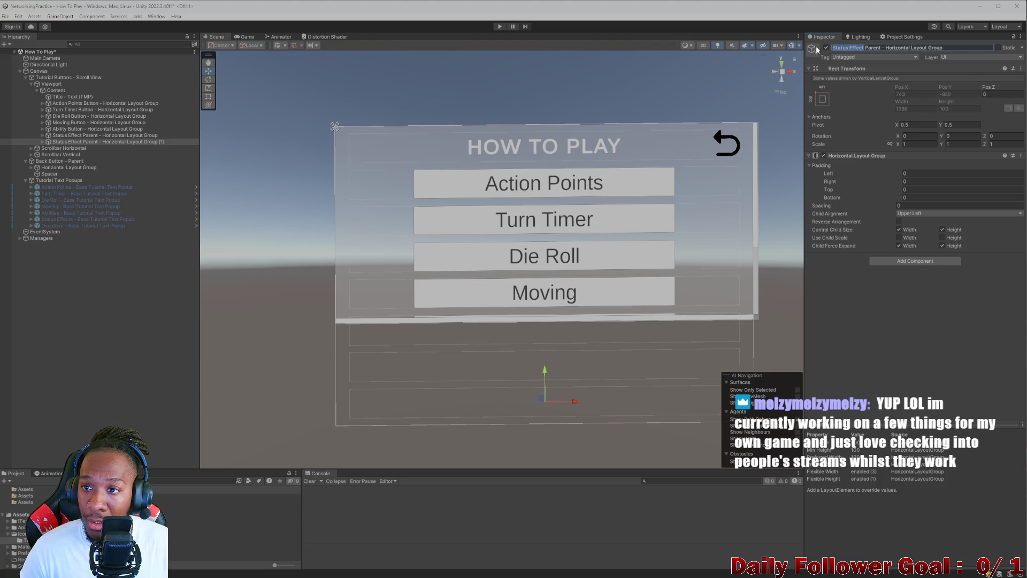
text(OV)
text(ERDRIVE)
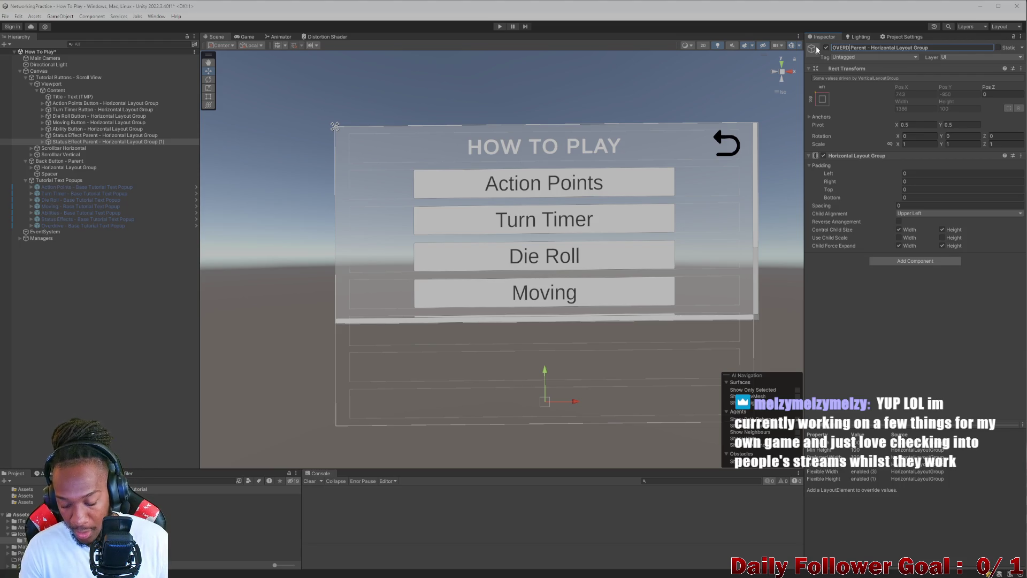
click(53, 135)
Step: Change the OVERDRIVE Parent button's label text to 'OVERDRIVE'
click(42, 142)
click(48, 155)
click(76, 161)
click(904, 207)
text(OVE)
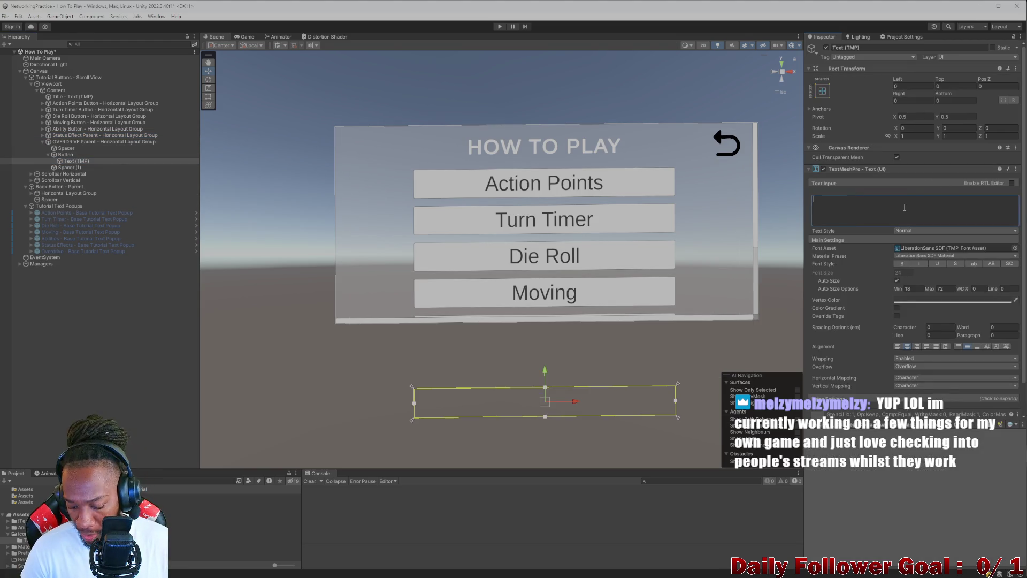
text(RDRIVE)
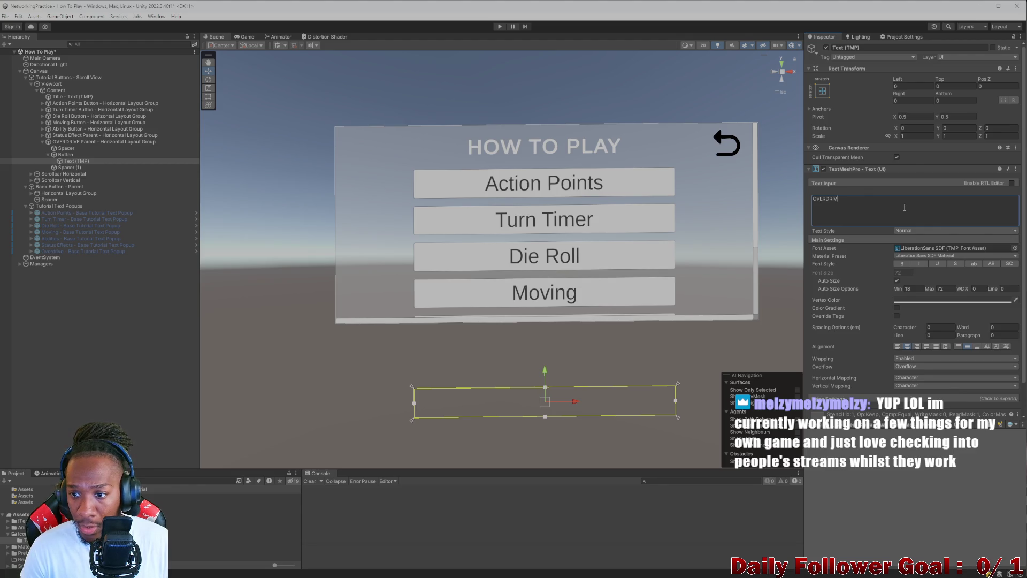
click(162, 342)
click(42, 141)
click(41, 136)
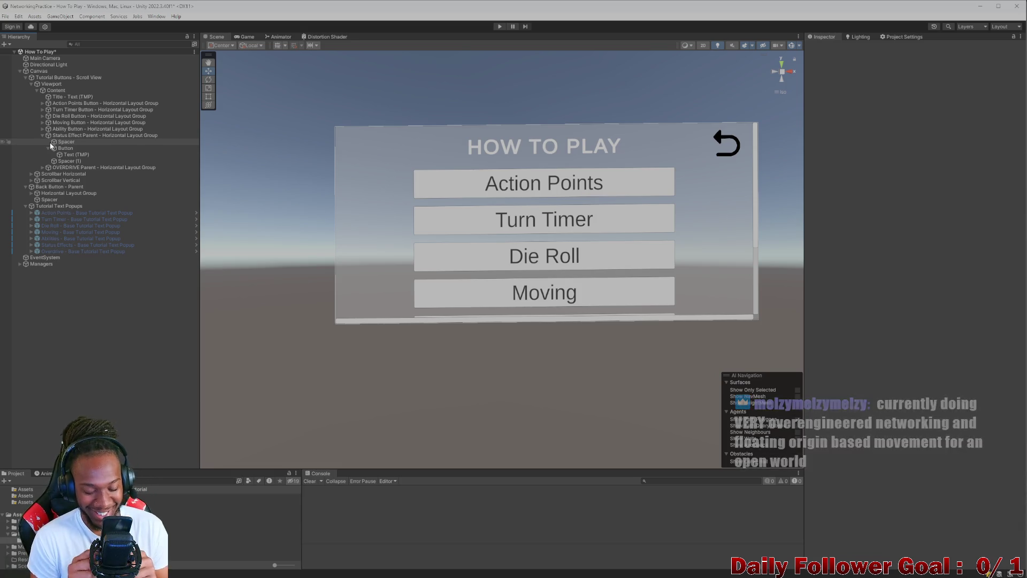
Step: Select the Button under Status Effect Parent in the Hierarchy
mouse_move(482, 572)
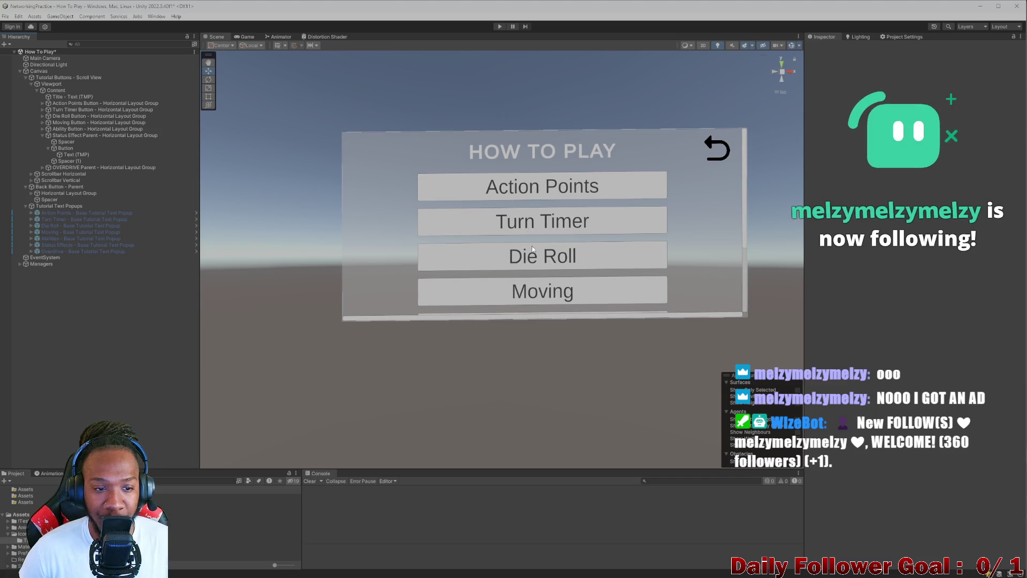
click(58, 252)
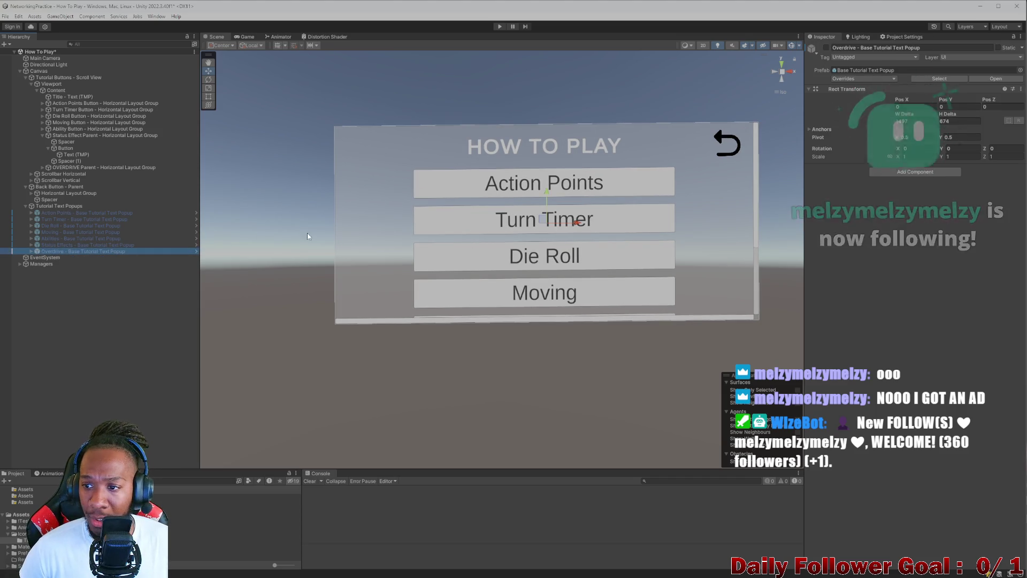
click(75, 245)
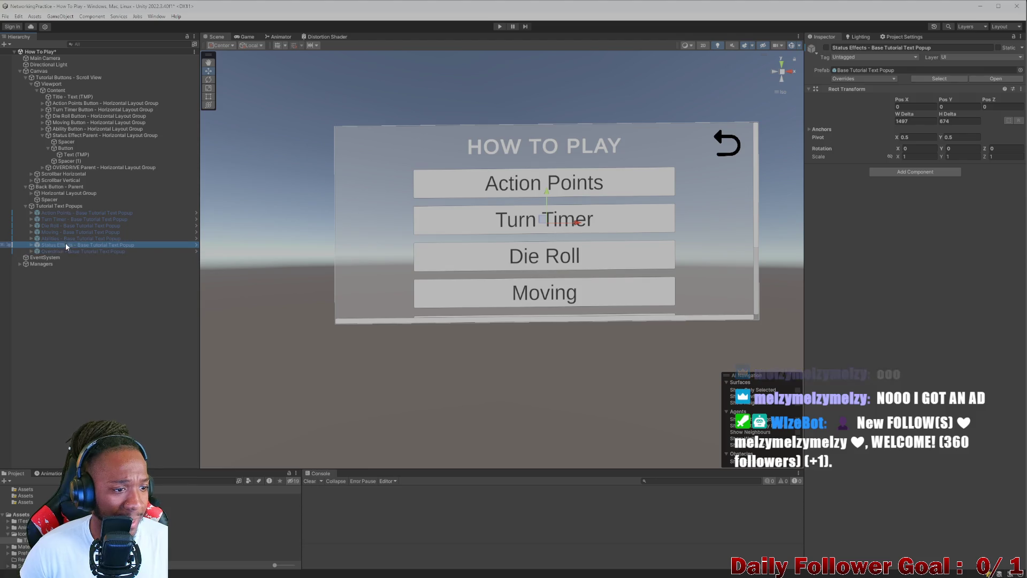
click(42, 135)
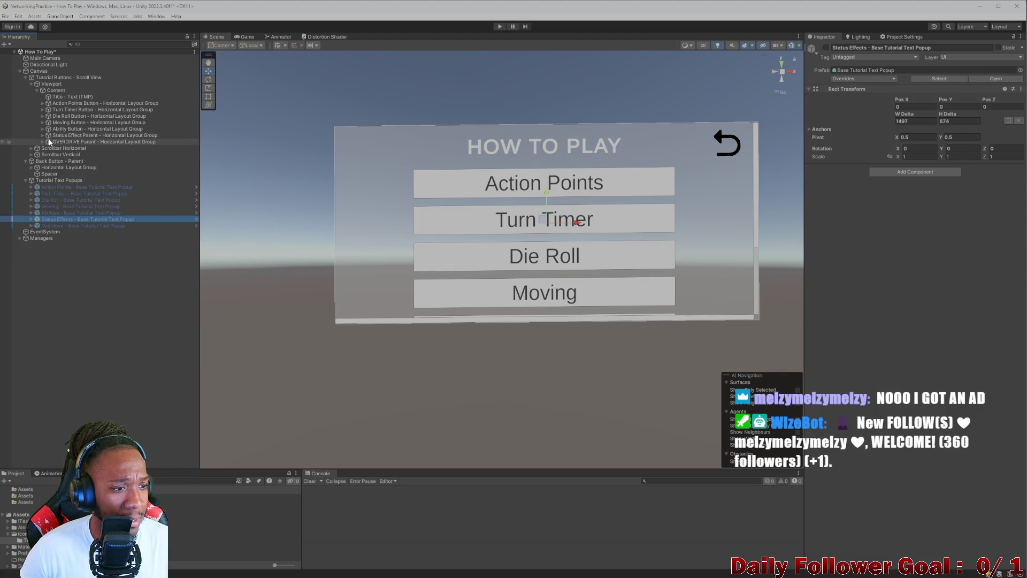
click(38, 139)
click(42, 135)
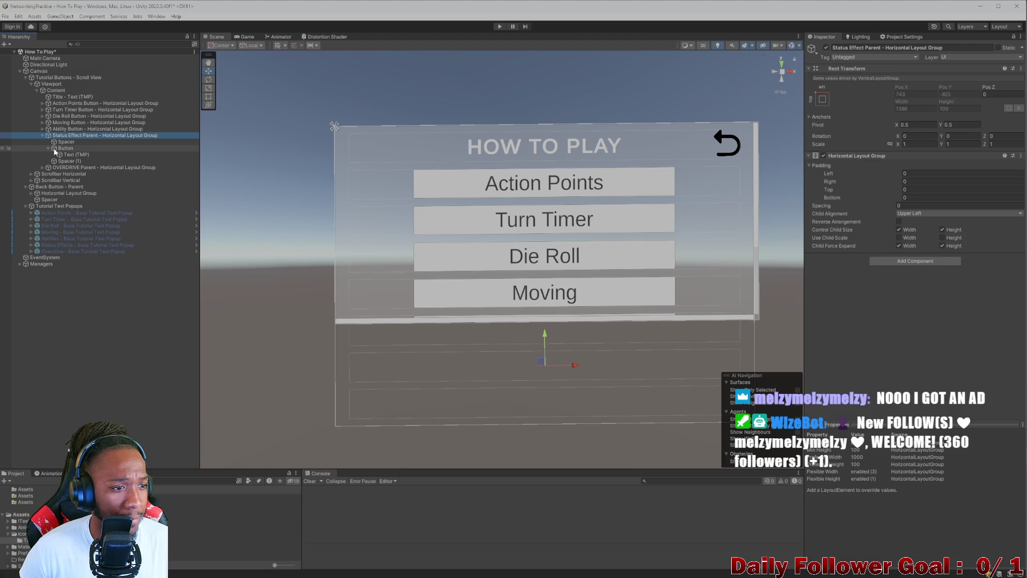
click(65, 148)
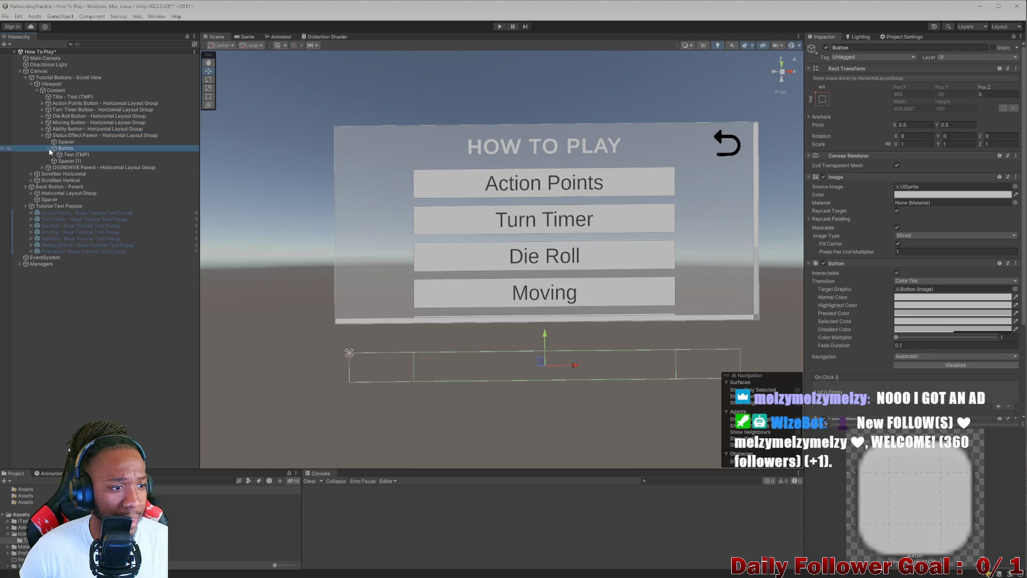
Step: Add an On Click() entry and drag the Status Effects popup into its Object slot
click(999, 406)
click(55, 240)
drag(55, 243, 850, 396)
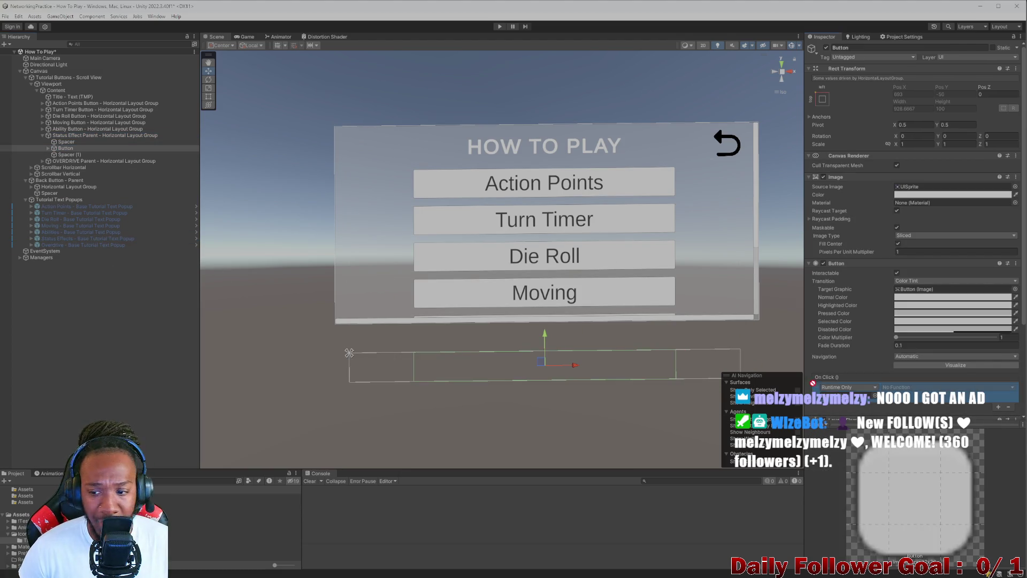
Step: Set the Status Effects button's On Click function to GameObject.SetActive, checked
click(915, 387)
mouse_move(912, 409)
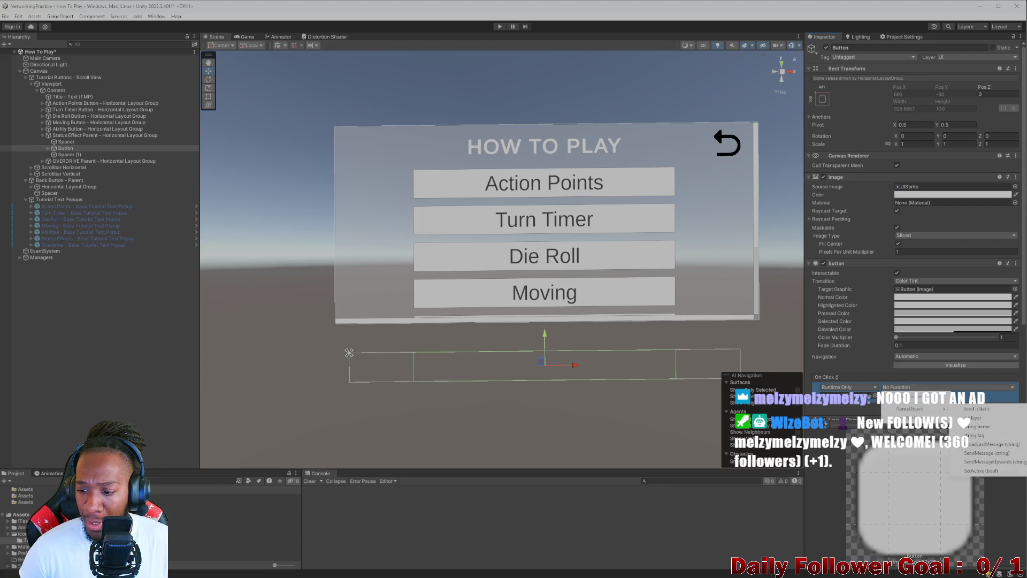
click(971, 470)
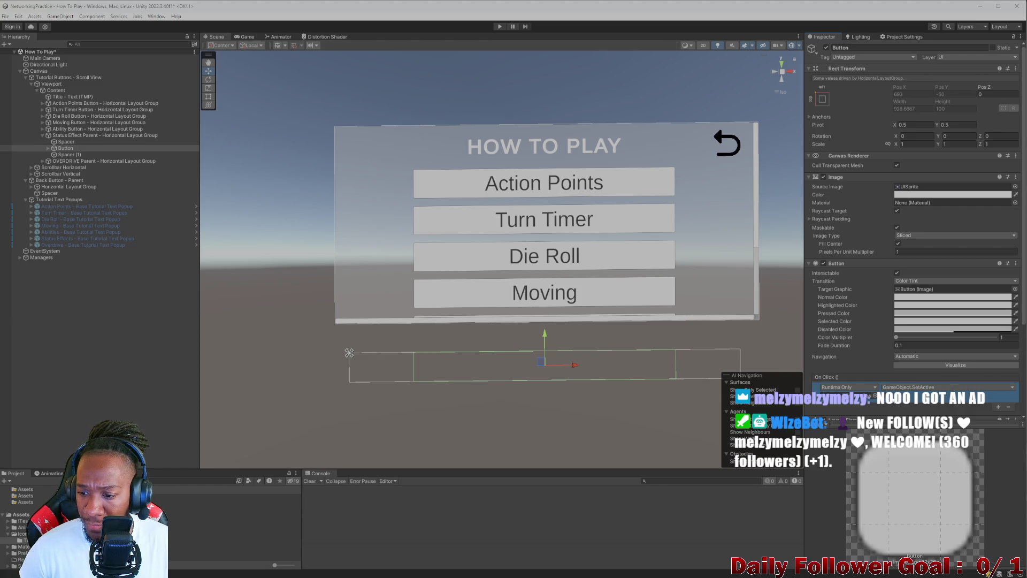
Step: Add an On Click entry to the OVERDRIVE button that calls SetActive (checked) on the Overdrive popup
click(42, 136)
click(43, 136)
click(42, 142)
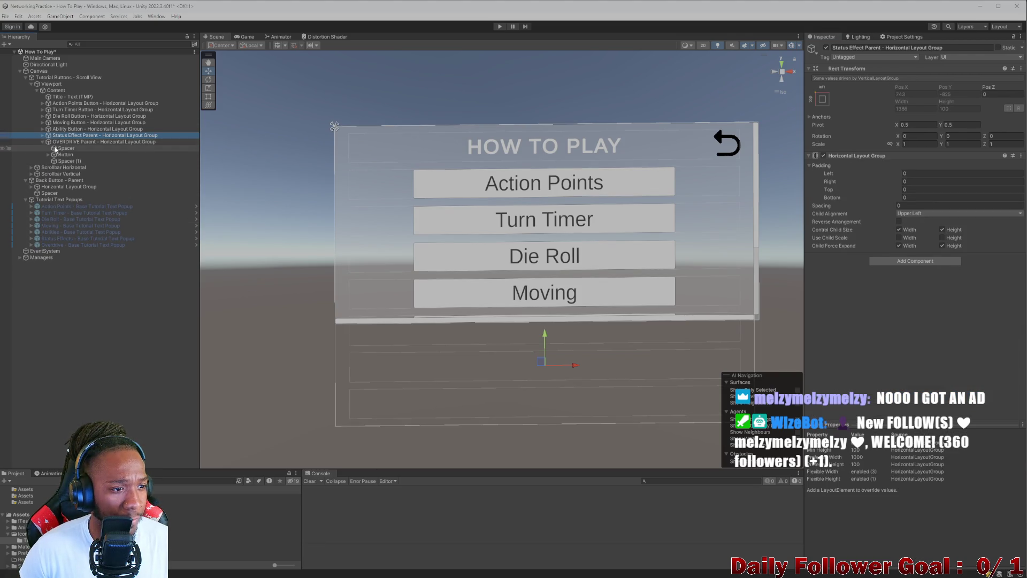
click(64, 155)
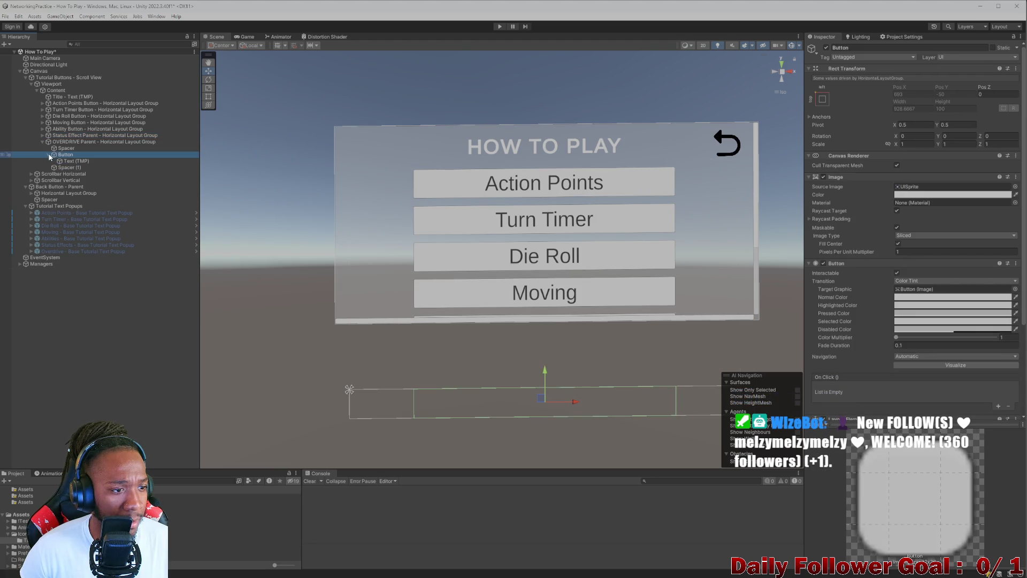
click(998, 406)
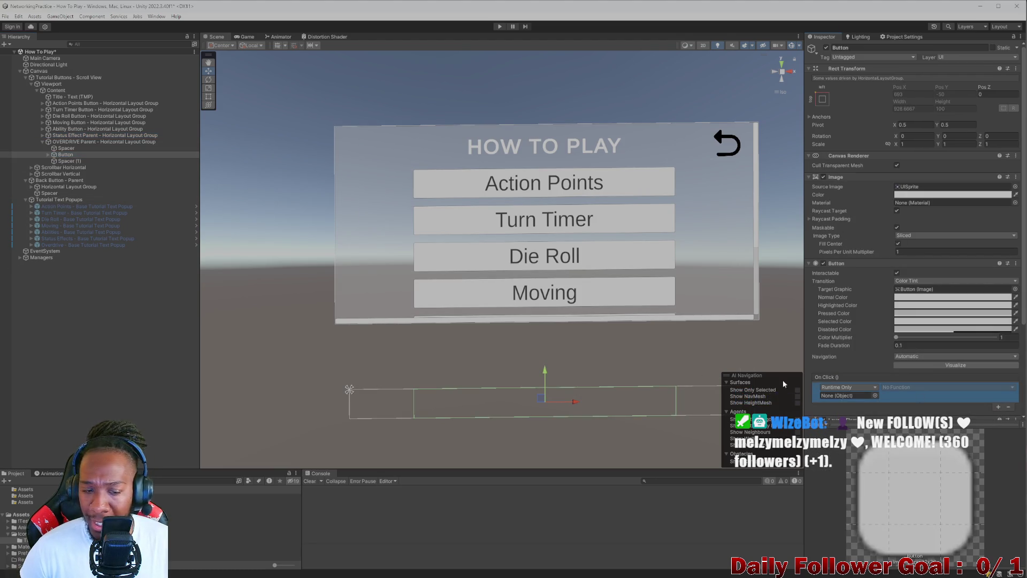
drag(63, 246, 848, 397)
click(904, 387)
mouse_move(910, 409)
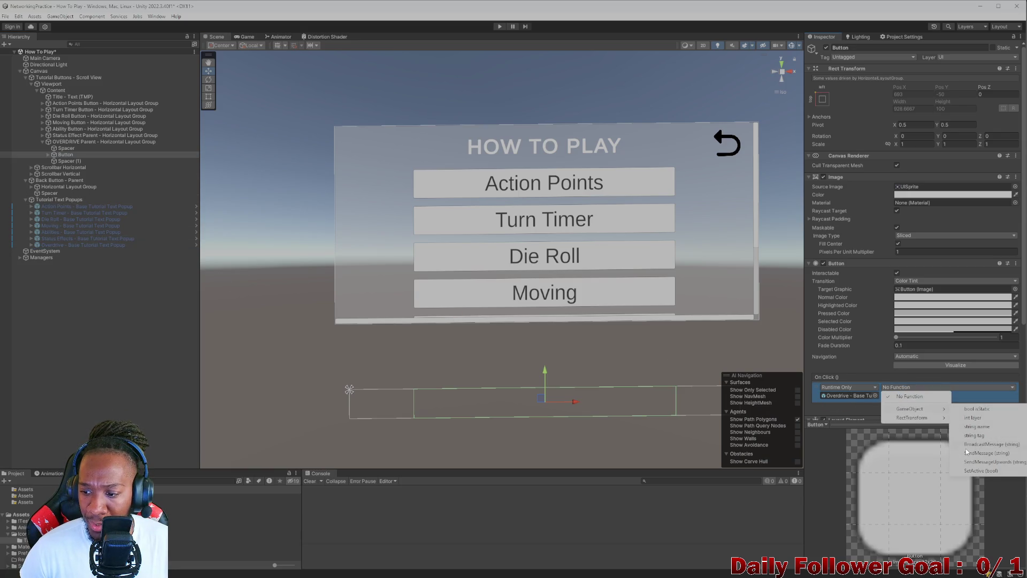
click(982, 471)
click(870, 345)
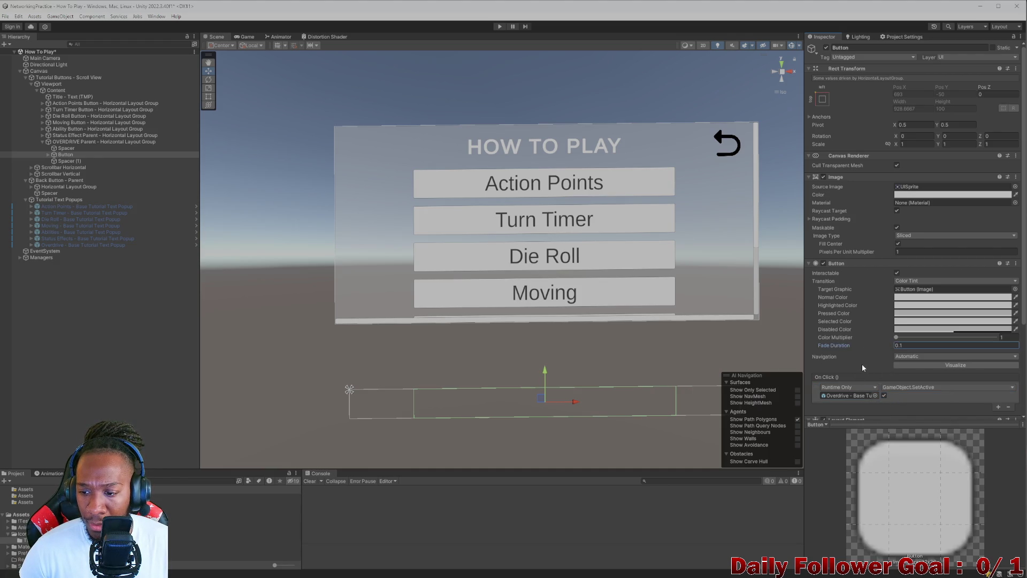
Step: Recheck the Status Effect button's click event, then enter play mode
click(42, 135)
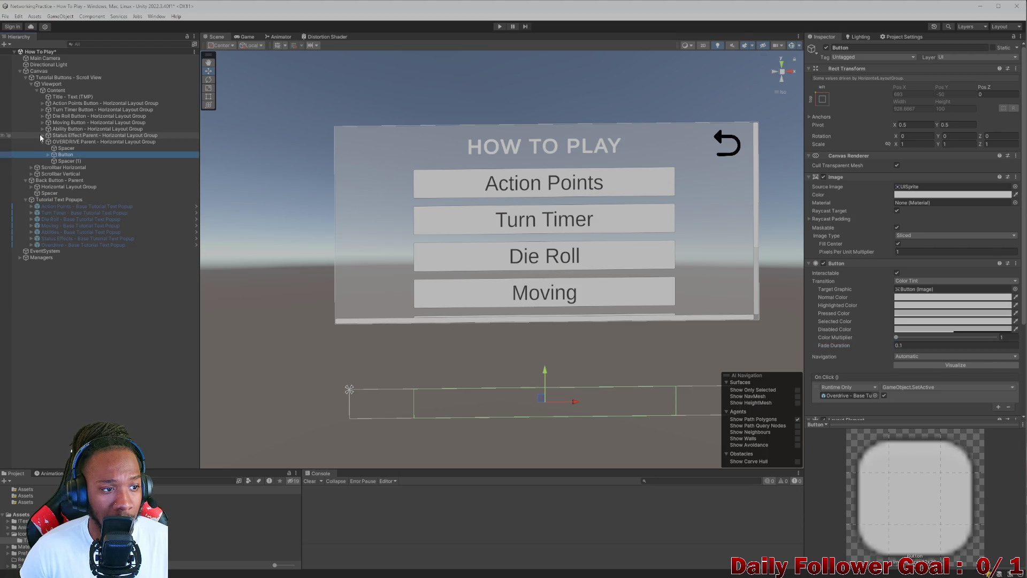
click(64, 148)
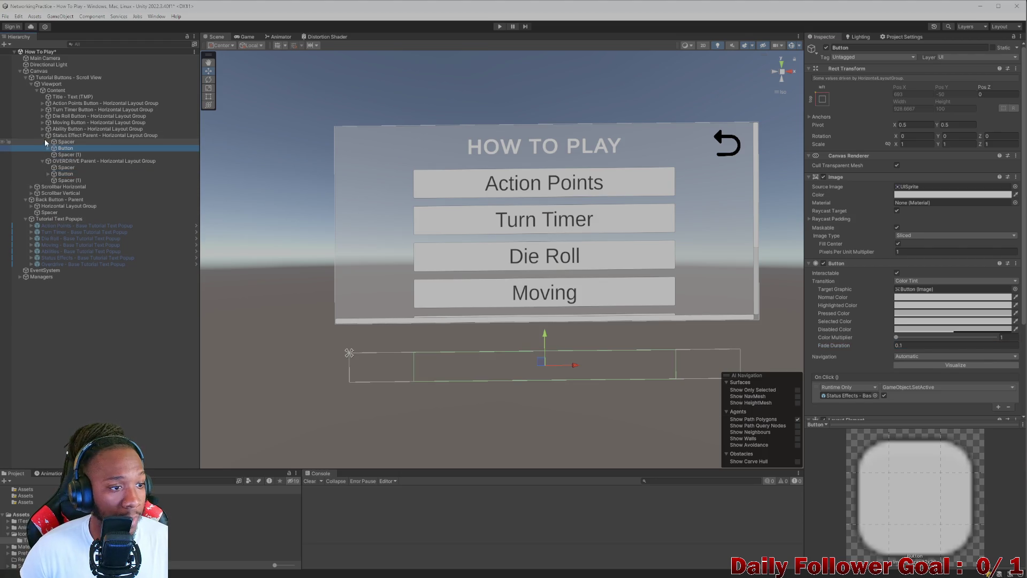
click(43, 136)
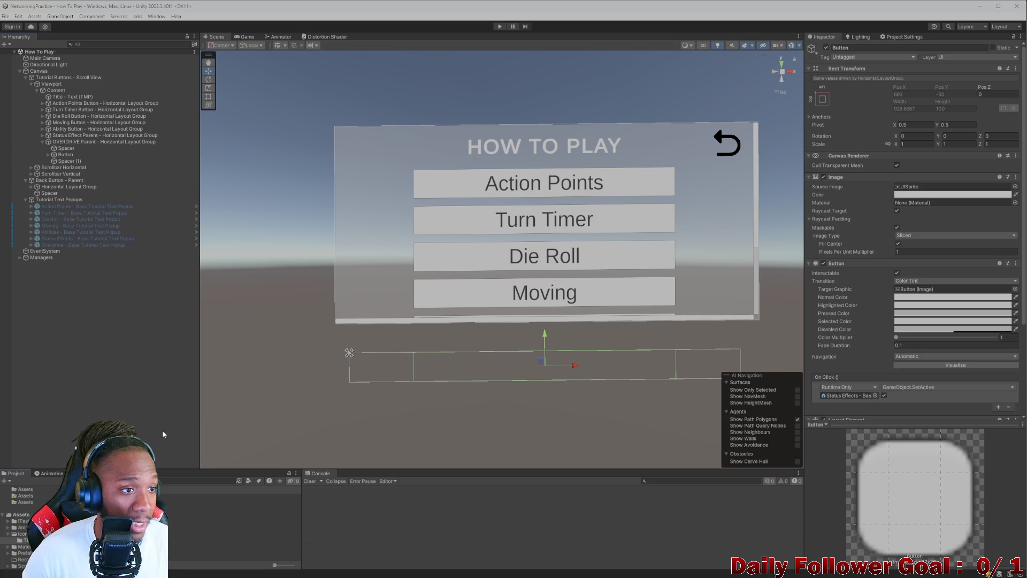
click(500, 26)
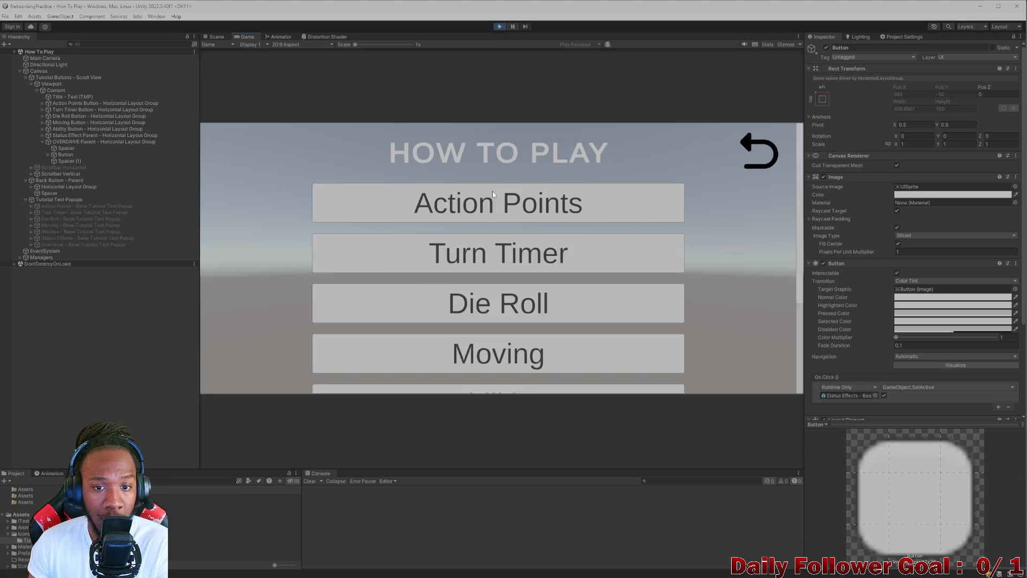
Step: Open, skim and close the Action Points, Die Roll and Turn Timer tutorial popups
click(503, 210)
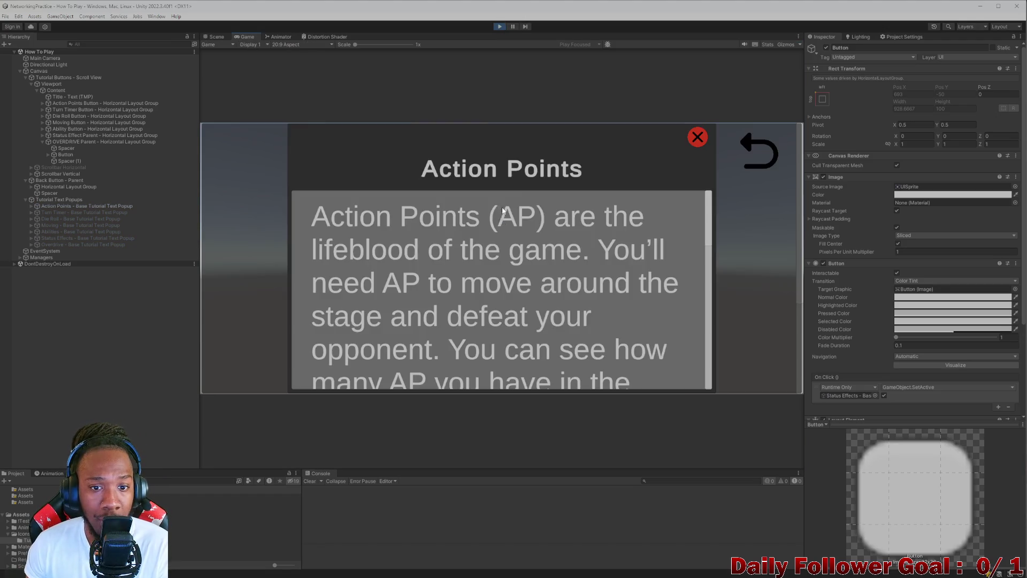
scroll(503, 211, down, 10)
click(698, 137)
click(498, 303)
click(697, 138)
click(518, 265)
scroll(478, 332, down, 10)
scroll(584, 213, up, 10)
click(697, 138)
Step: Review the Die Roll popup again, then read and close the Moving tutorial
click(527, 316)
scroll(503, 268, up, 10)
click(697, 138)
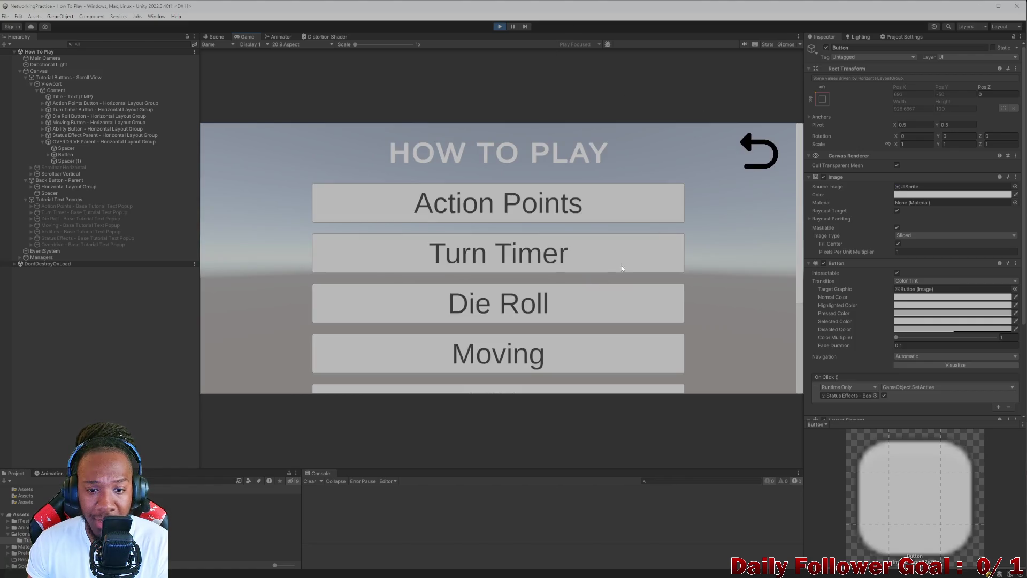
scroll(696, 262, down, 3)
click(603, 264)
scroll(557, 266, up, 5)
scroll(557, 266, down, 10)
scroll(616, 224, up, 10)
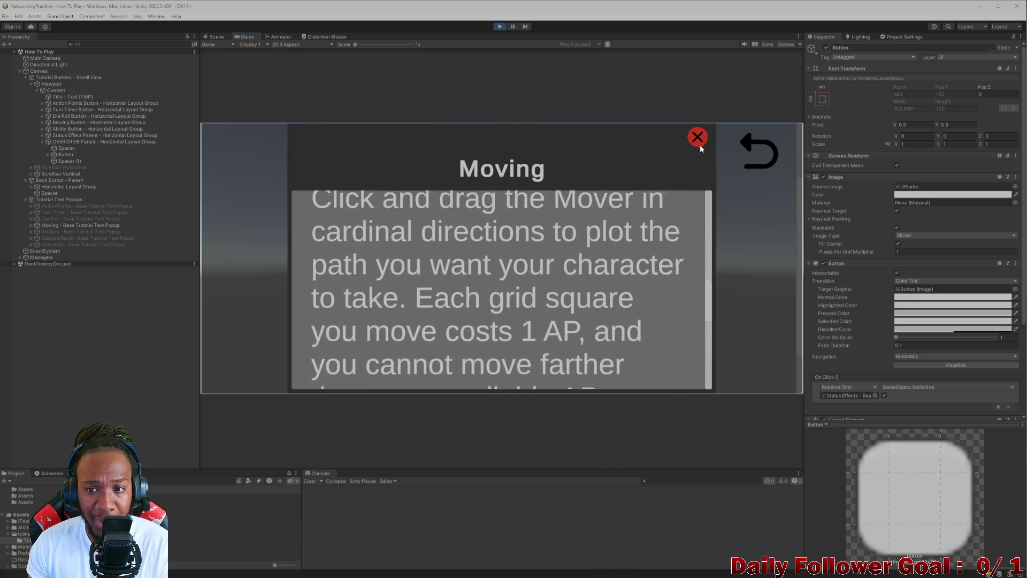
click(697, 138)
Step: Read through and close the Abilities tutorial, then open the Status Effects popup
scroll(656, 292, down, 3)
click(647, 271)
scroll(521, 275, down, 10)
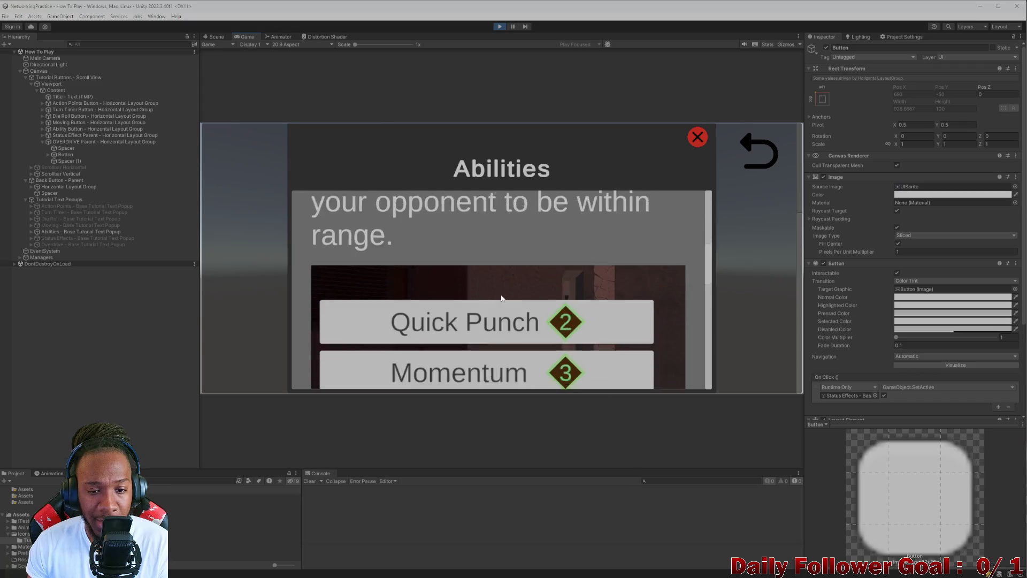
scroll(522, 275, down, 3)
scroll(514, 257, up, 2)
scroll(529, 225, down, 5)
scroll(543, 195, up, 5)
scroll(546, 267, down, 5)
scroll(642, 225, up, 10)
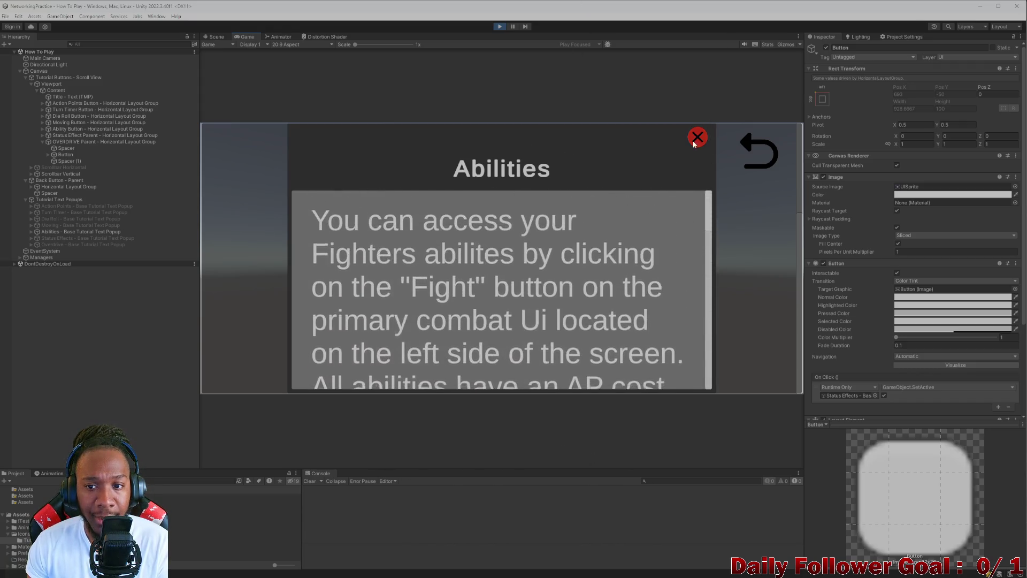
click(698, 138)
scroll(704, 246, up, 1)
click(531, 316)
scroll(421, 289, down, 2)
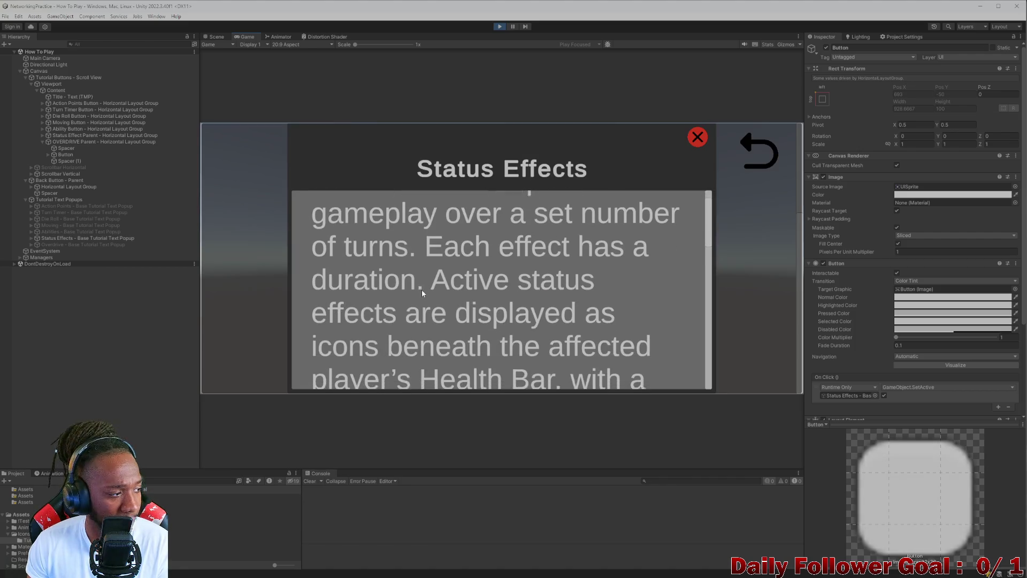
scroll(423, 289, down, 5)
scroll(428, 251, up, 8)
scroll(433, 321, down, 7)
scroll(433, 330, up, 10)
scroll(425, 331, down, 8)
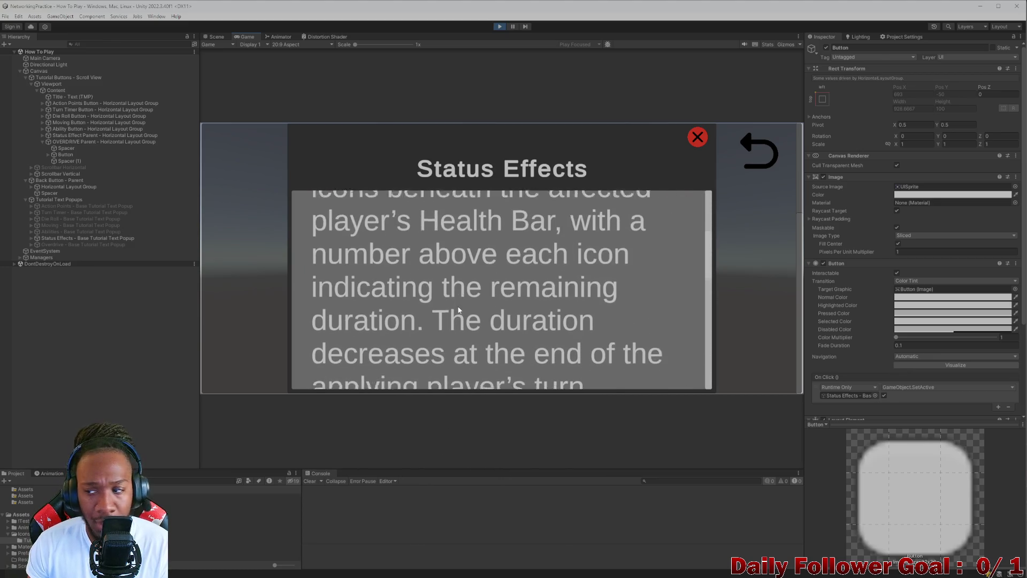
scroll(453, 233, down, 3)
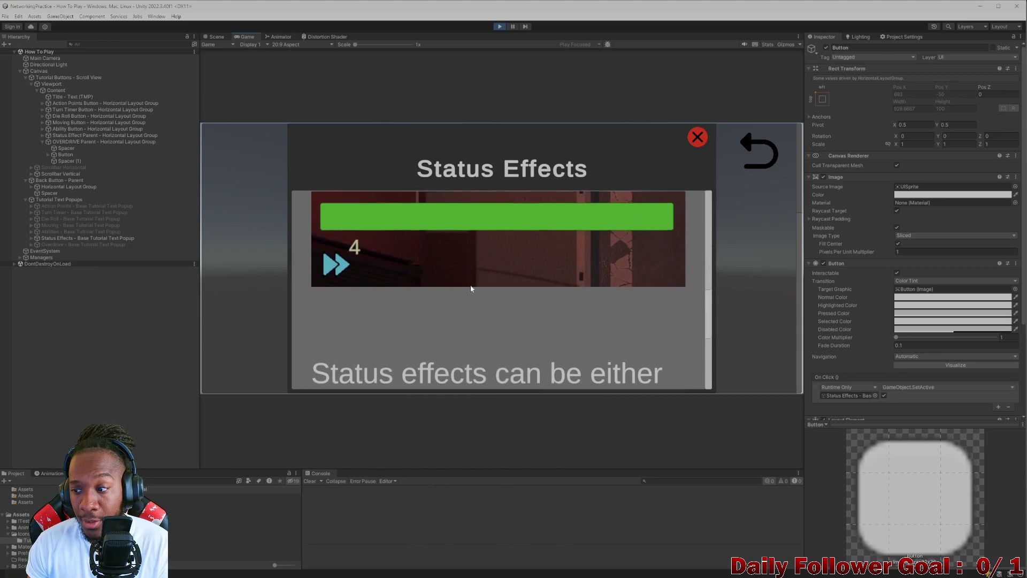
scroll(473, 259, down, 5)
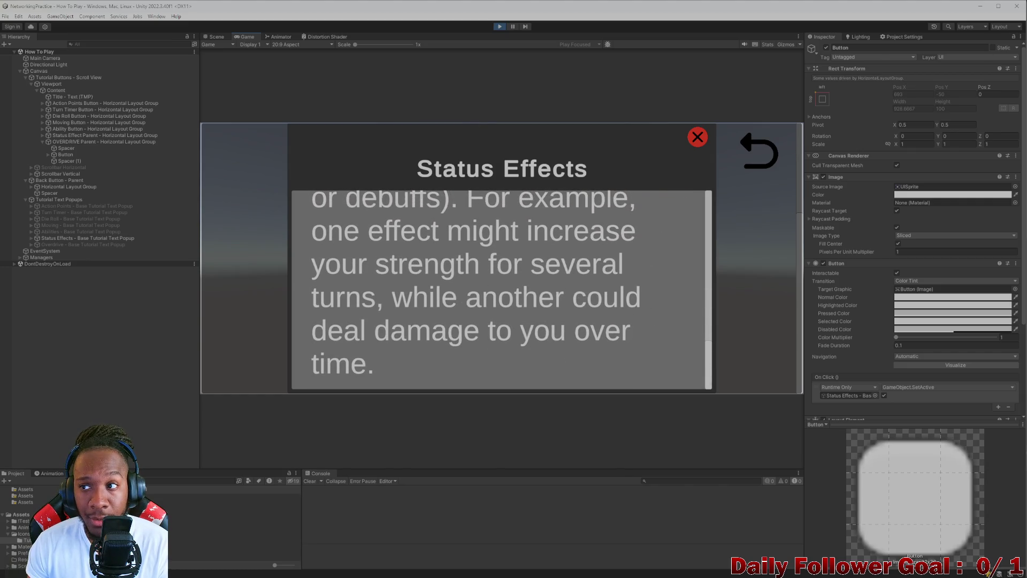
scroll(478, 288, down, 2)
scroll(479, 288, up, 4)
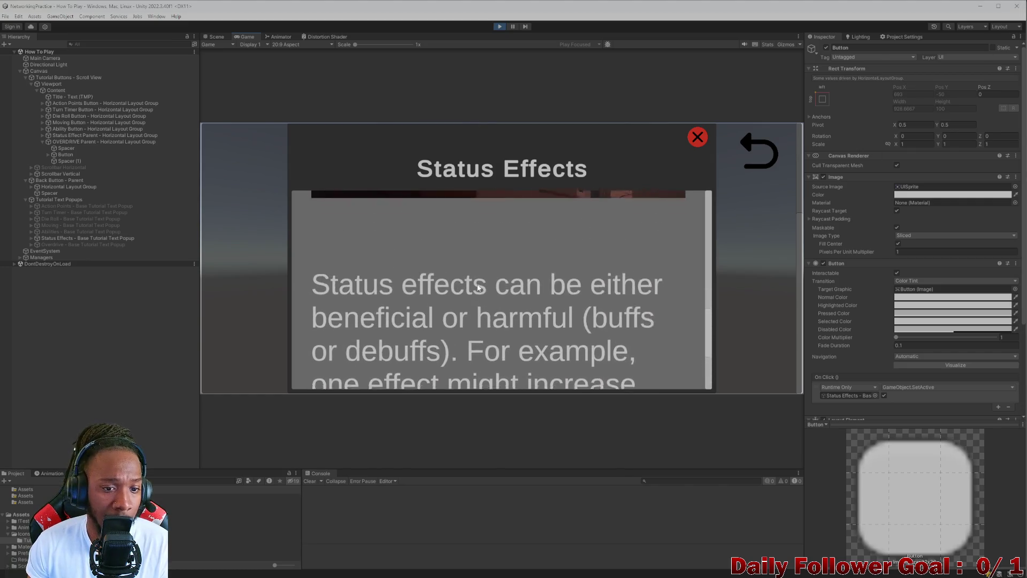
scroll(502, 309, down, 2)
scroll(514, 284, down, 1)
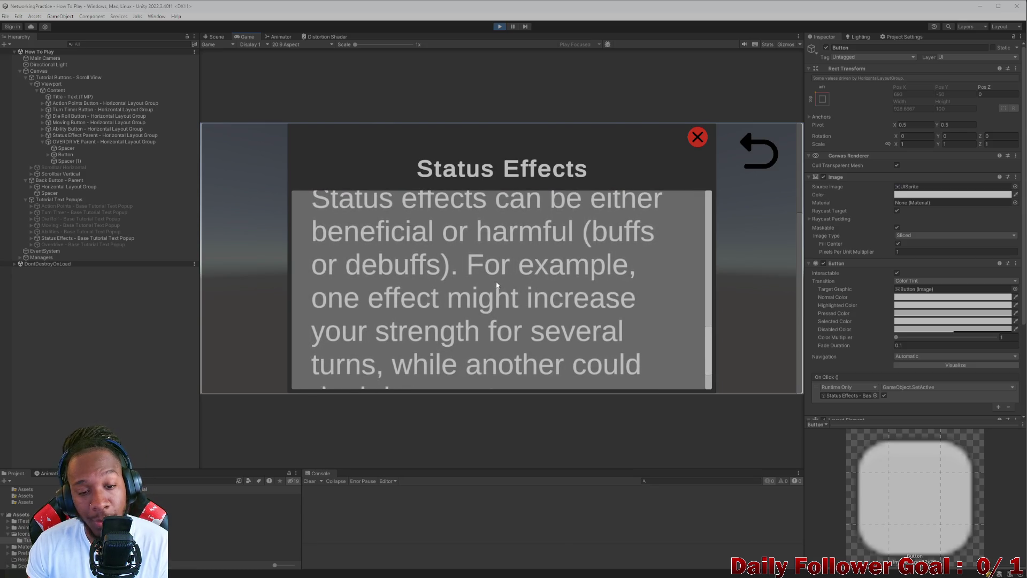
scroll(497, 285, up, 3)
scroll(435, 257, down, 5)
scroll(454, 268, up, 5)
scroll(408, 325, down, 8)
scroll(384, 326, up, 4)
scroll(439, 211, down, 2)
scroll(440, 211, down, 10)
scroll(444, 262, up, 10)
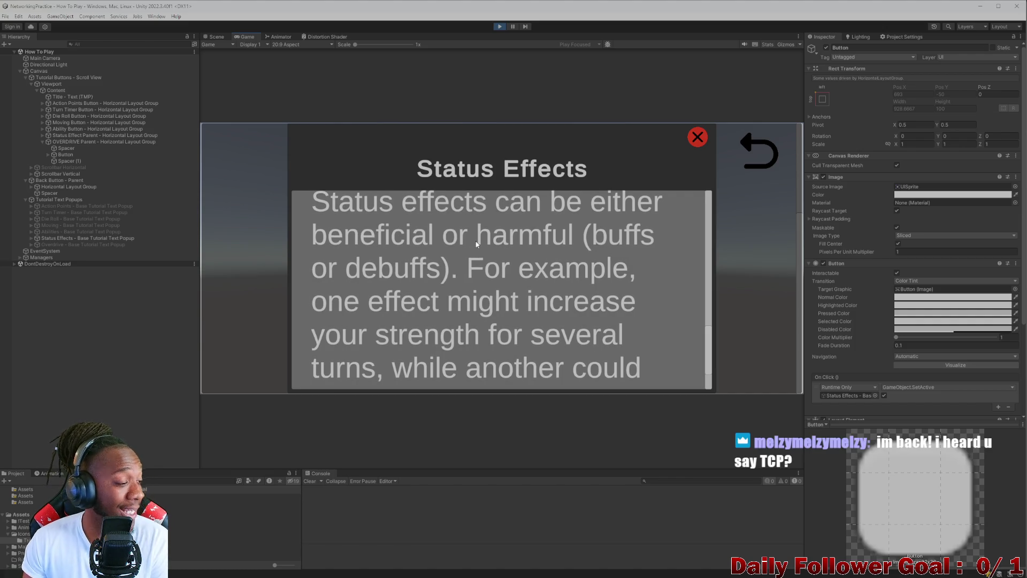
mouse_move(484, 267)
mouse_down()
mouse_move(512, 144)
mouse_move(612, 243)
mouse_move(686, 144)
mouse_move(592, 316)
mouse_up()
scroll(592, 316, up, 3)
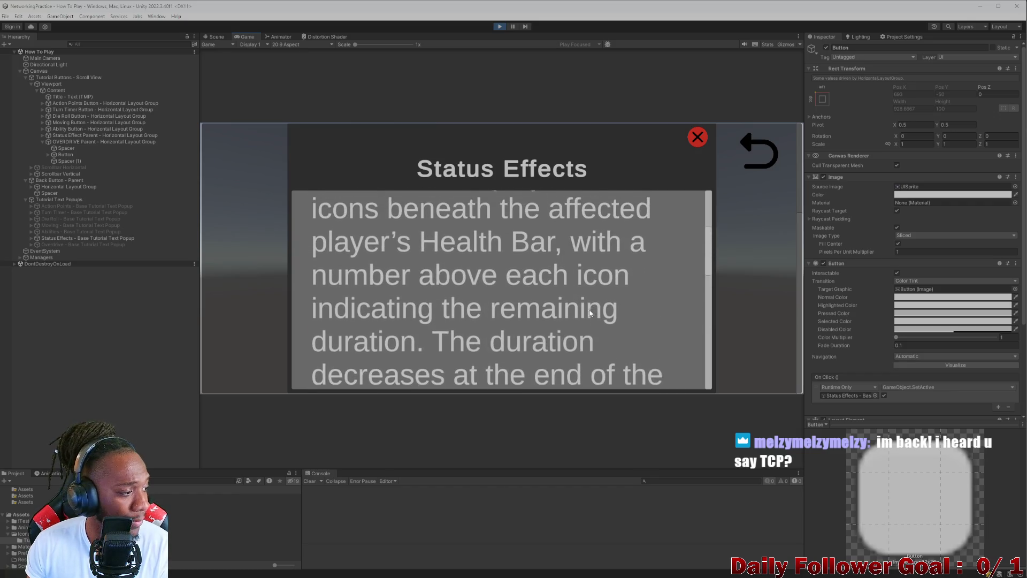
scroll(583, 309, up, 2)
scroll(585, 299, down, 5)
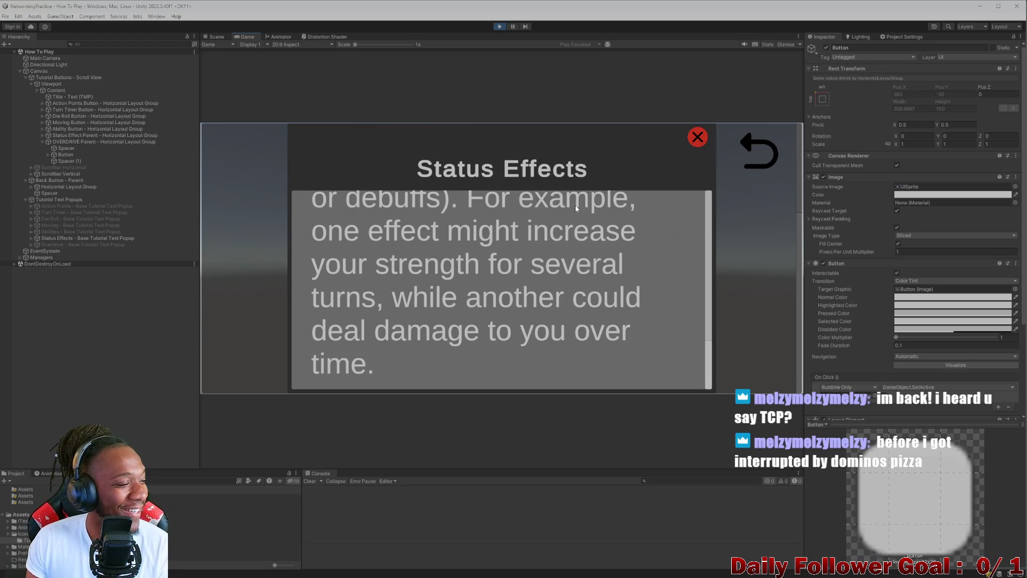
scroll(591, 307, up, 5)
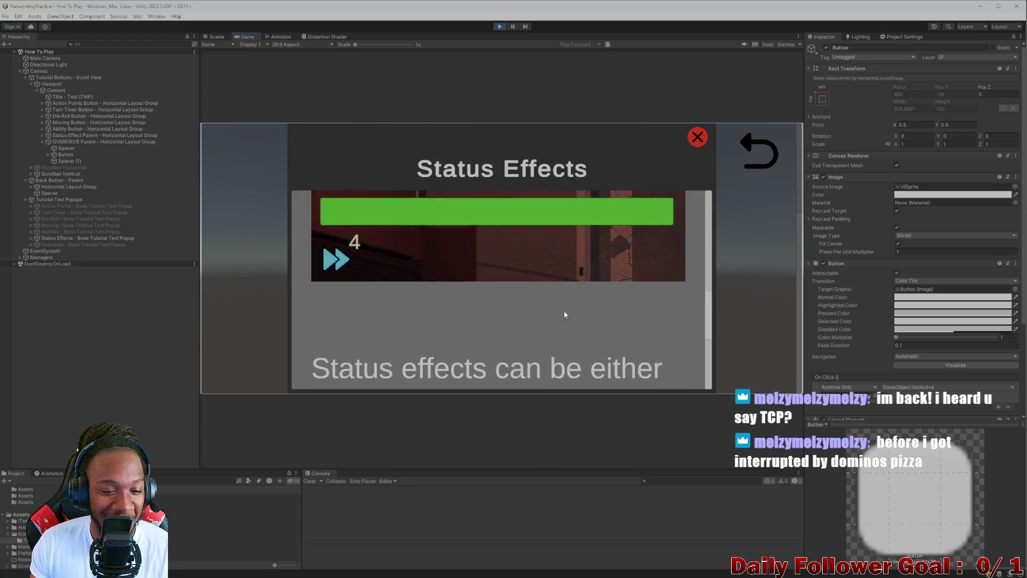
scroll(535, 314, up, 4)
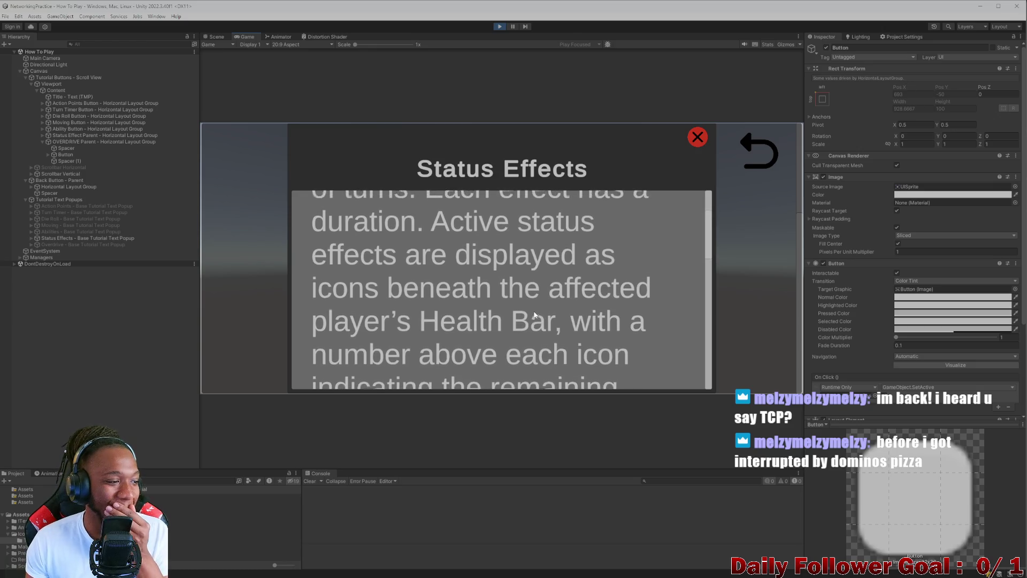
scroll(523, 332, down, 5)
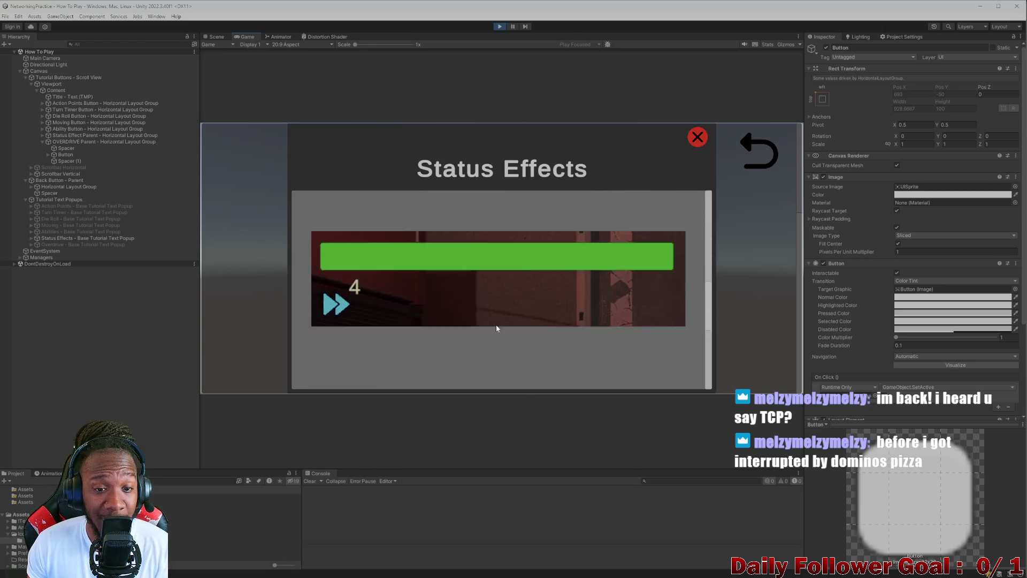
scroll(524, 321, up, 1)
scroll(524, 310, down, 1)
scroll(475, 302, up, 6)
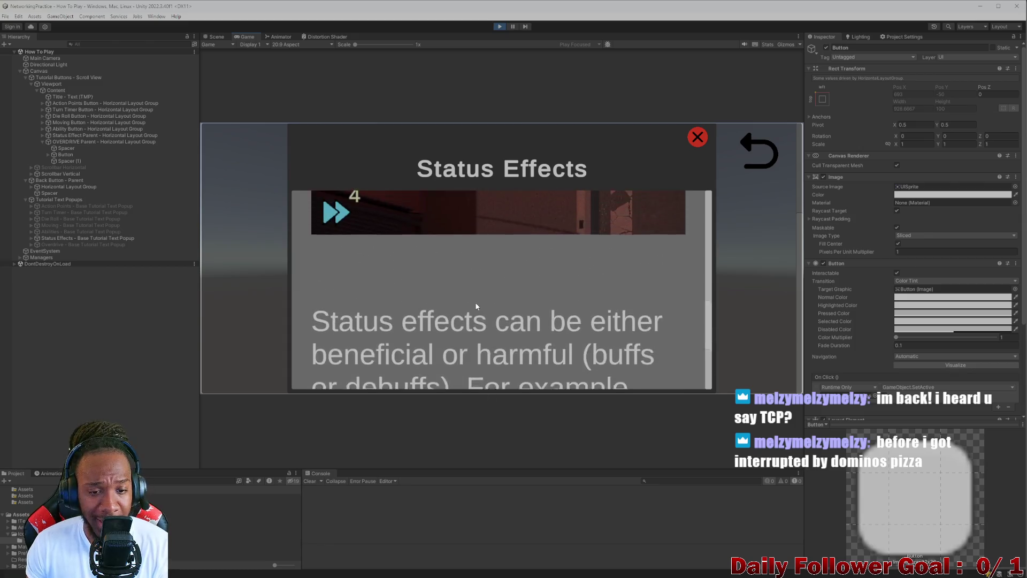
scroll(495, 354, up, 2)
scroll(490, 268, down, 7)
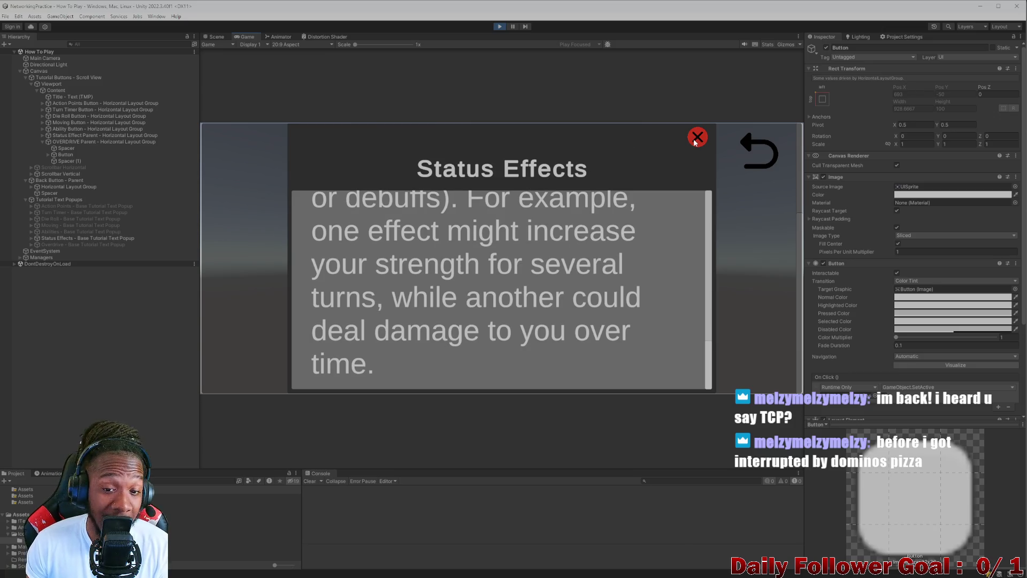
scroll(488, 355, up, 5)
scroll(529, 351, down, 8)
scroll(556, 354, up, 4)
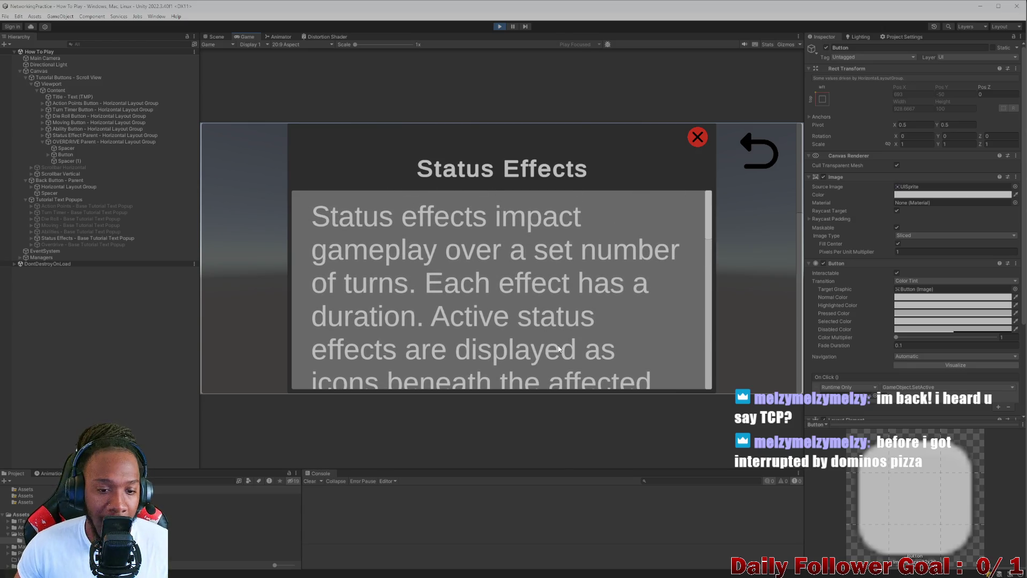
scroll(558, 348, down, 10)
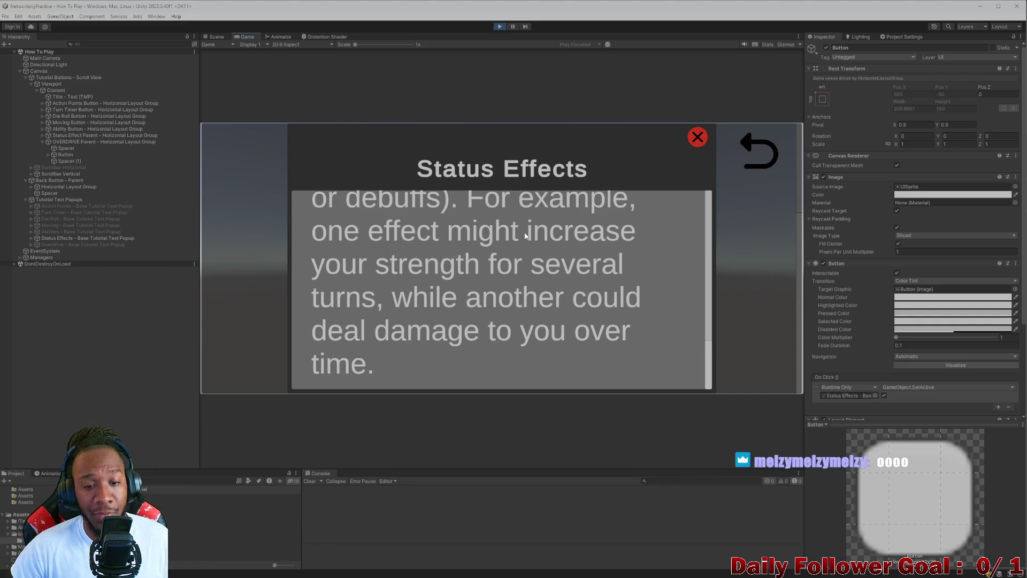
Step: Scroll up and down through the Status Effects popup text, then close it with the red X
scroll(540, 303, down, 2)
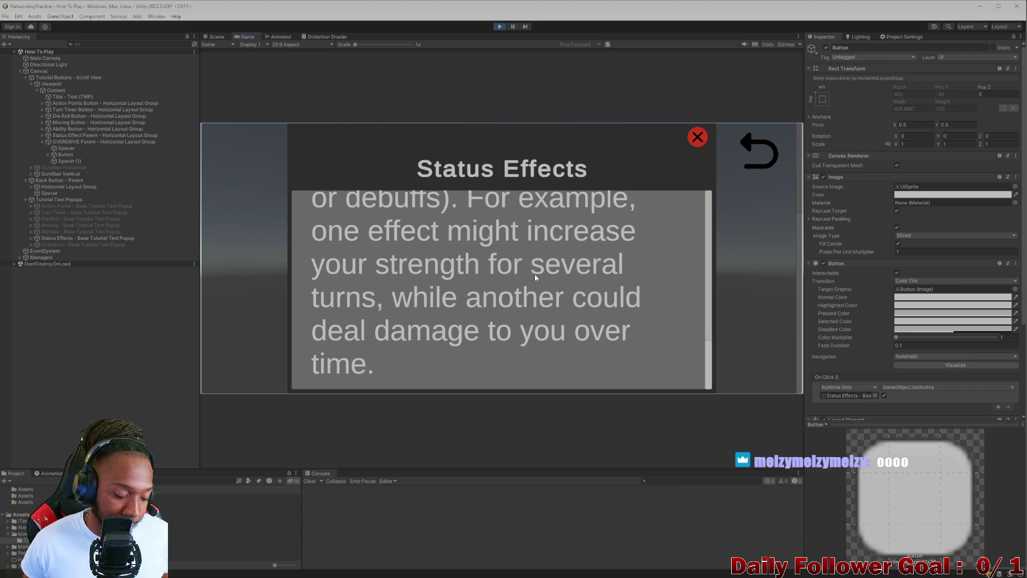
scroll(443, 327, up, 2)
scroll(431, 331, up, 1)
scroll(436, 331, up, 2)
scroll(441, 333, down, 3)
scroll(436, 364, up, 4)
scroll(434, 388, up, 5)
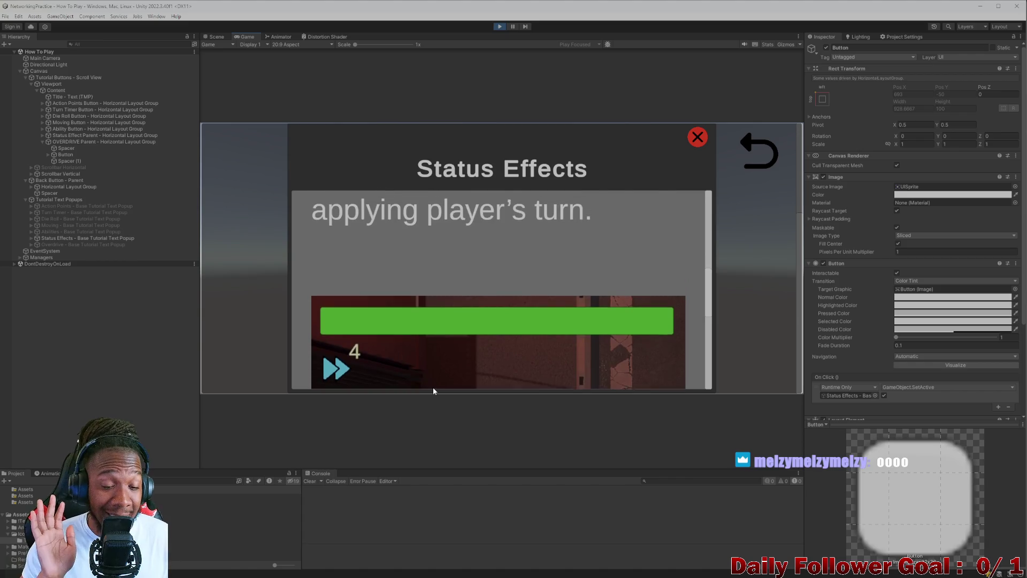
scroll(460, 289, up, 3)
scroll(484, 225, down, 1)
scroll(487, 194, up, 5)
scroll(508, 225, down, 5)
scroll(535, 257, up, 5)
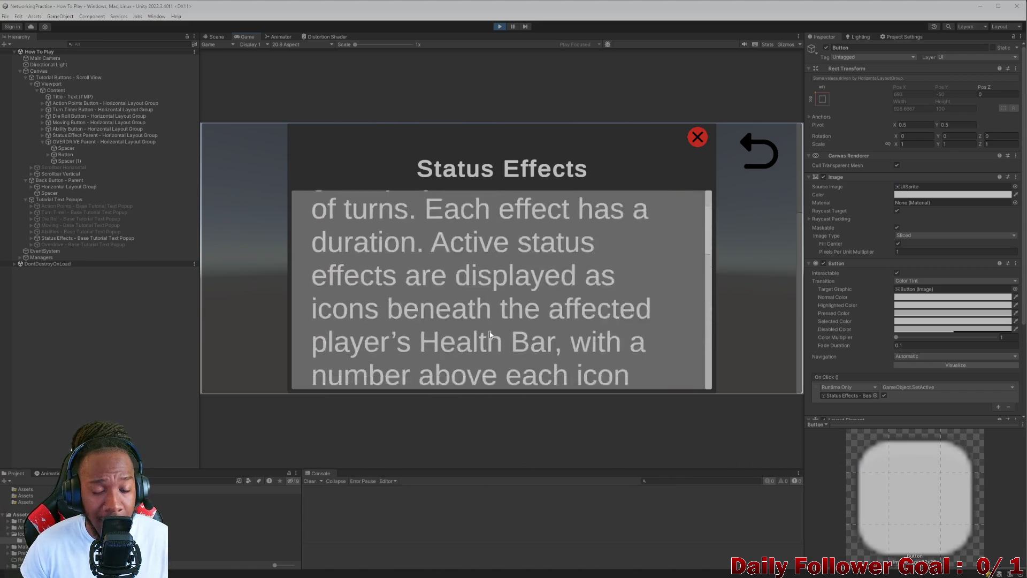
scroll(571, 303, down, 3)
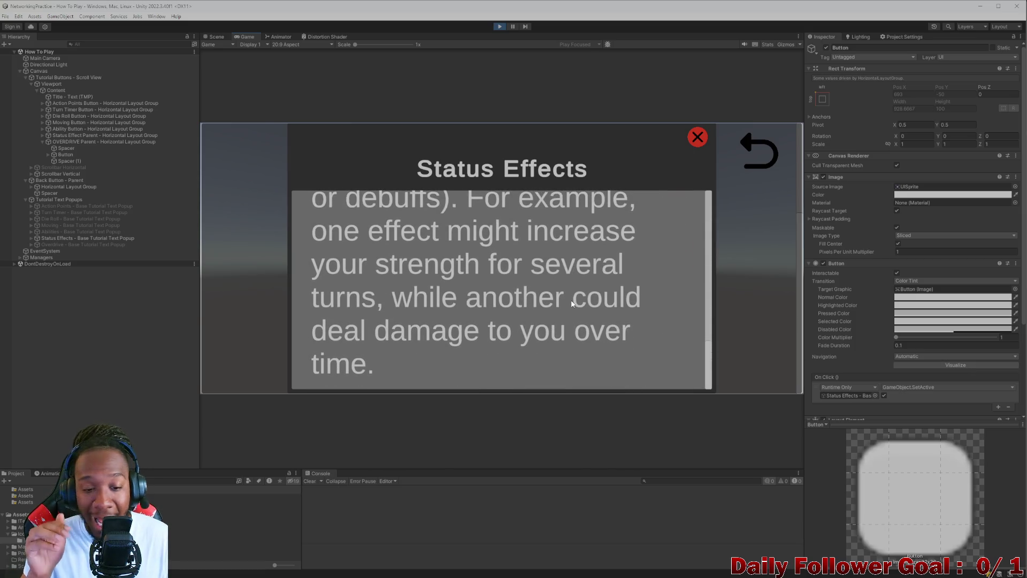
scroll(547, 291, up, 6)
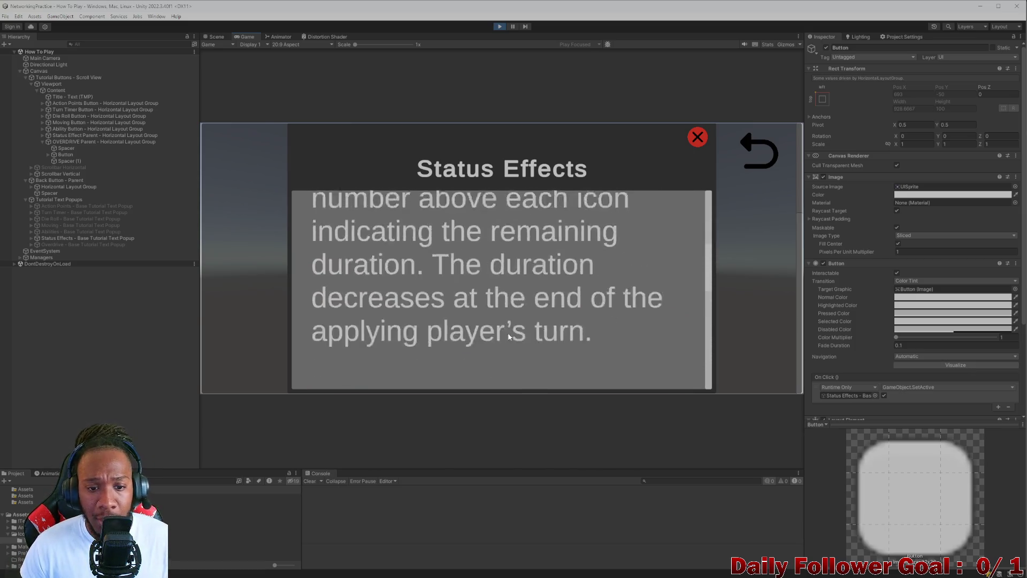
scroll(508, 321, down, 4)
click(697, 137)
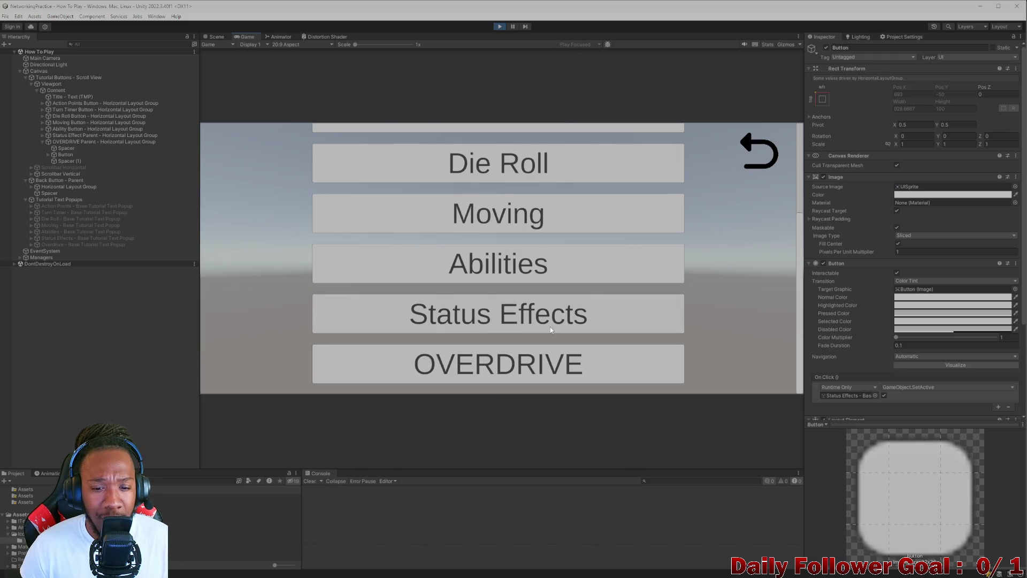
Step: Open the OVERDRIVE tutorial, scroll through its text and close it
click(551, 364)
scroll(546, 209, down, 5)
scroll(546, 210, down, 3)
scroll(546, 210, up, 4)
scroll(545, 210, down, 6)
scroll(608, 227, down, 1)
scroll(608, 227, up, 9)
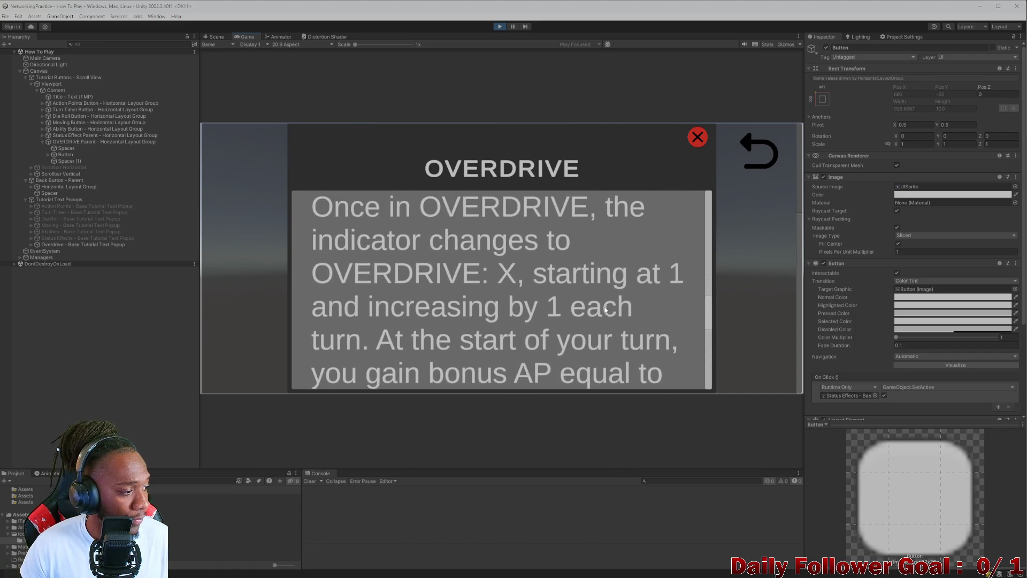
click(705, 138)
Step: Scroll the How To Play list, then go back to the Main Menu
scroll(756, 146, up, 3)
scroll(724, 185, down, 3)
scroll(594, 295, up, 3)
scroll(600, 206, down, 1)
scroll(695, 176, up, 1)
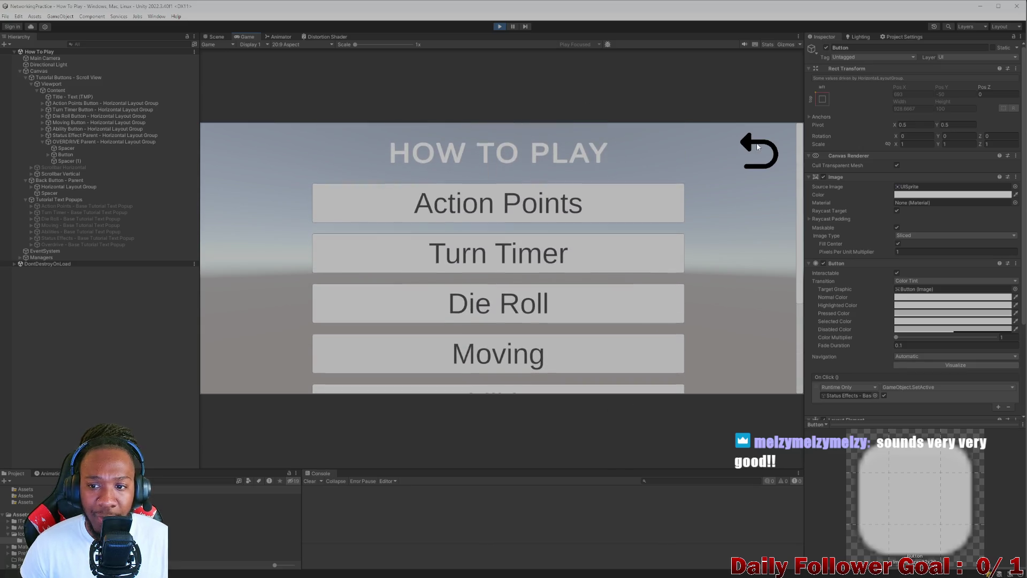
click(760, 149)
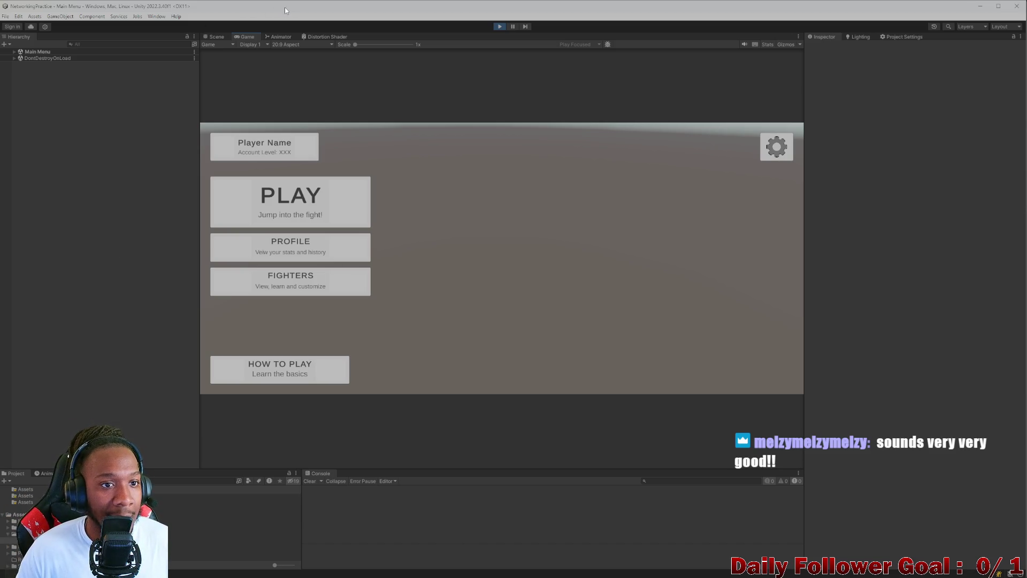
Step: Restore the editor to a smaller window at the top-left and close the Thermaltake monitor
double_click(452, 11)
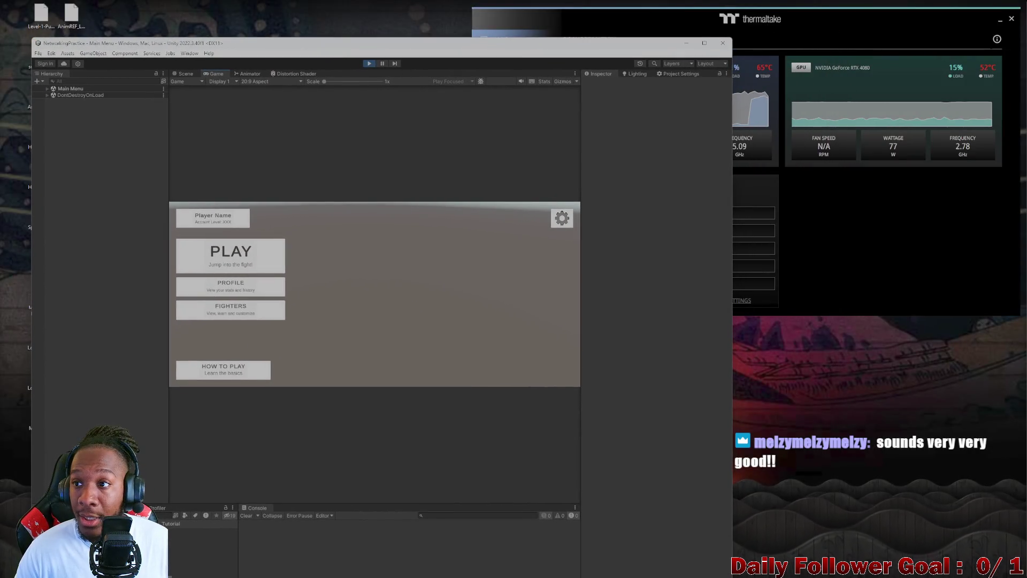
click(1010, 21)
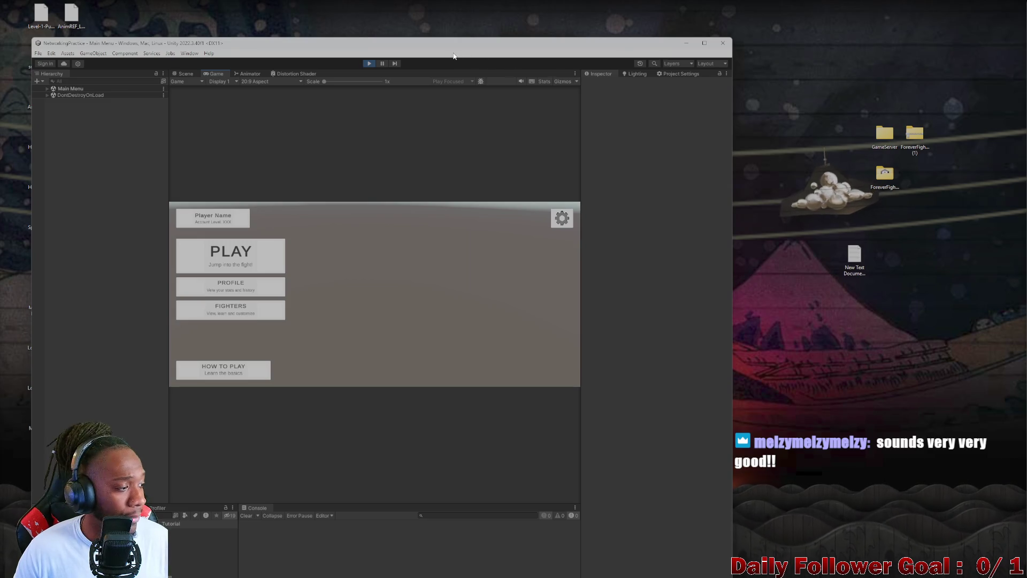
mouse_move(451, 56)
mouse_down()
mouse_move(319, 43)
mouse_move(290, 13)
mouse_up()
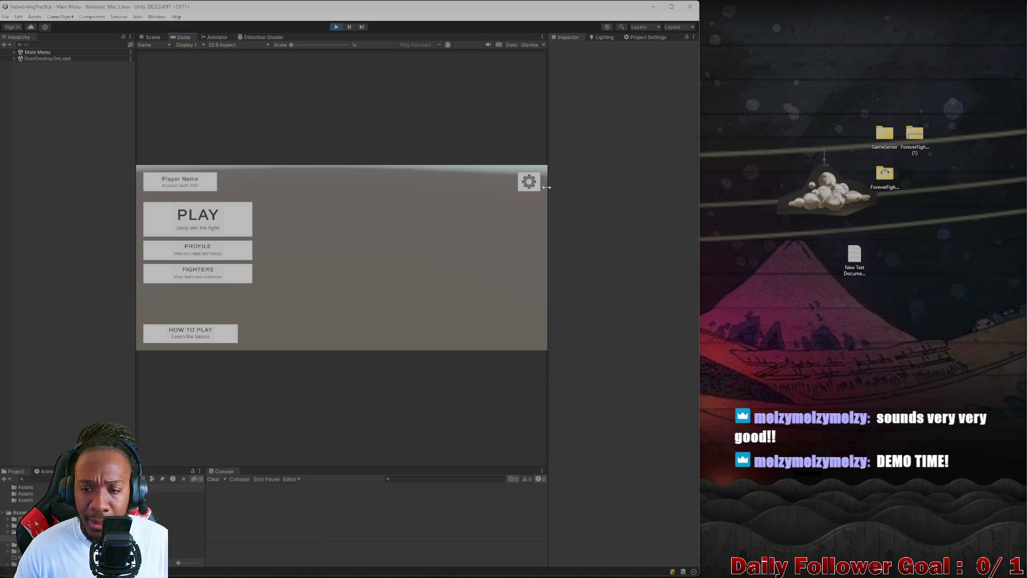
Step: Stop play mode and open the Lobby scene found by searching 'tutoriallobby' in Project
click(336, 27)
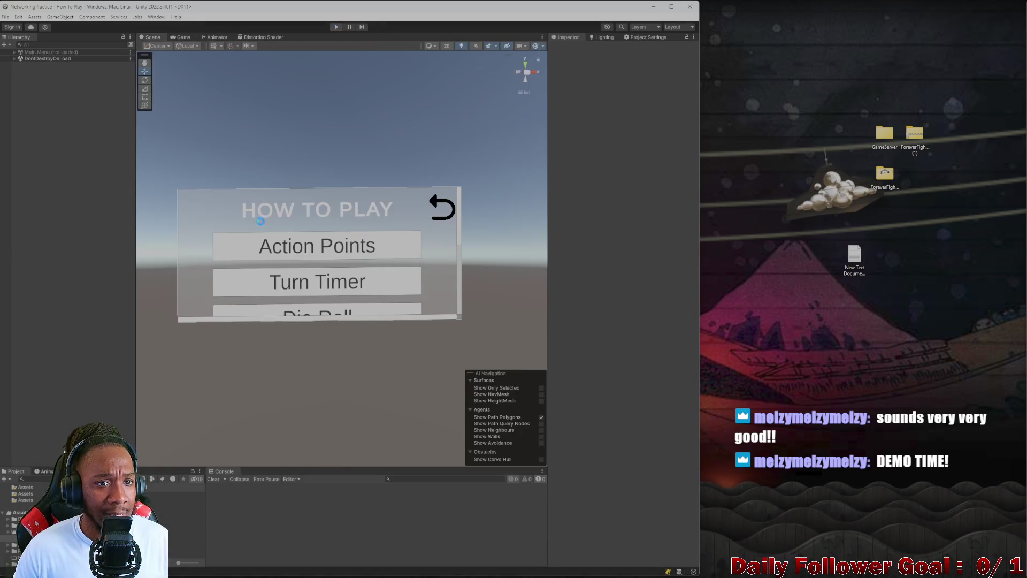
click(24, 478)
text(tutorial)
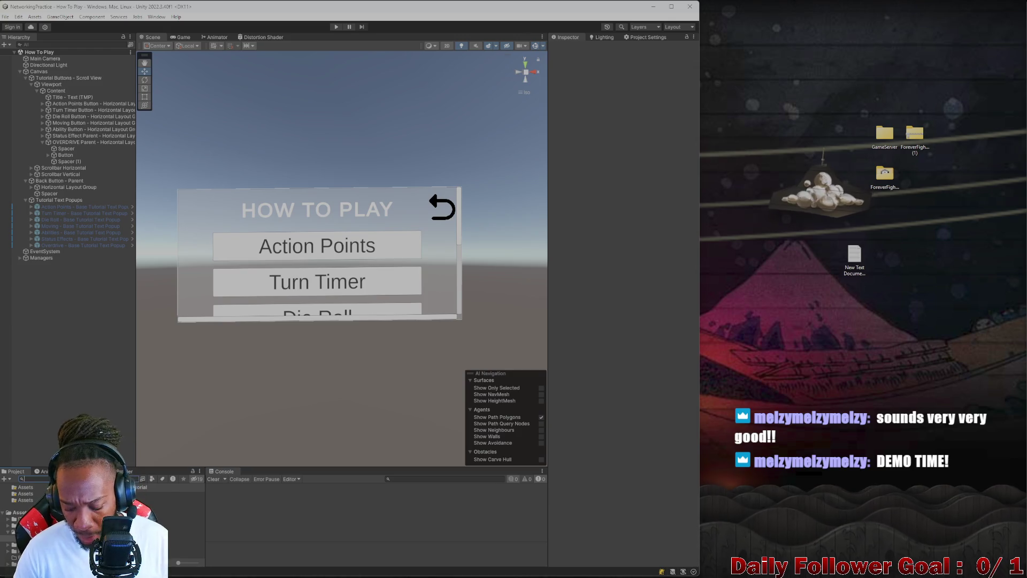
text(lobby)
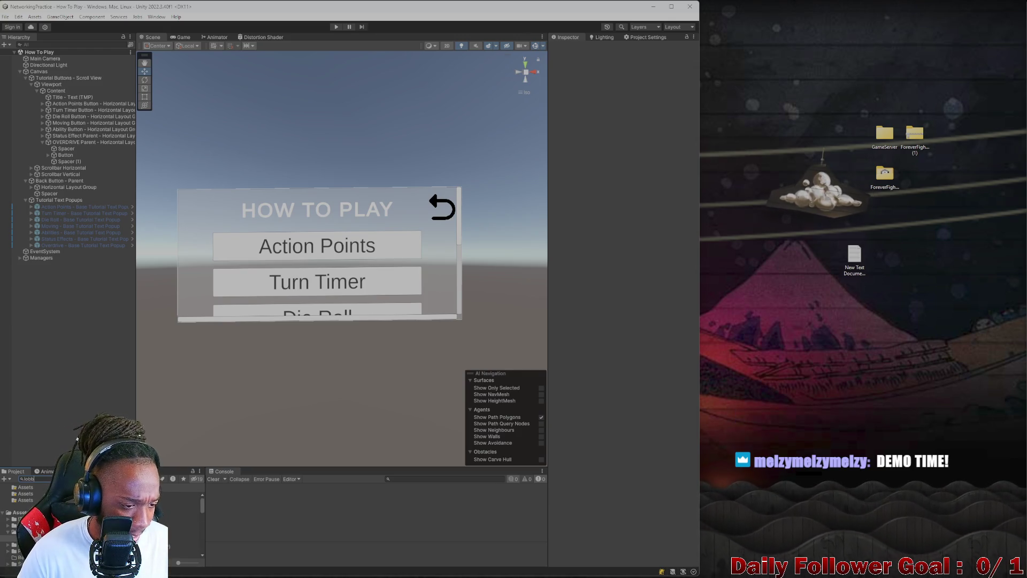
double_click(177, 502)
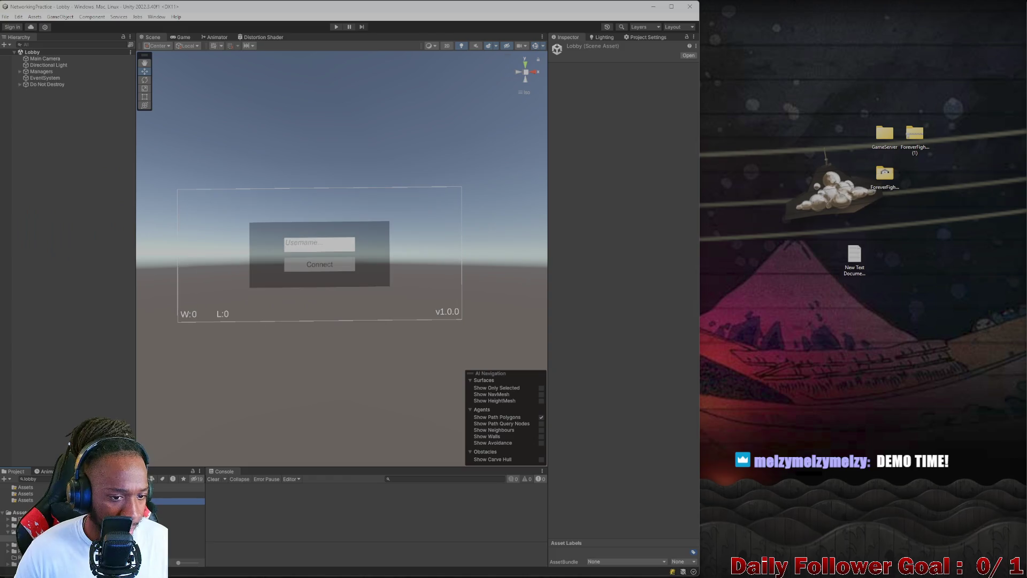
Step: Select the GameServer folder on the desktop
click(883, 138)
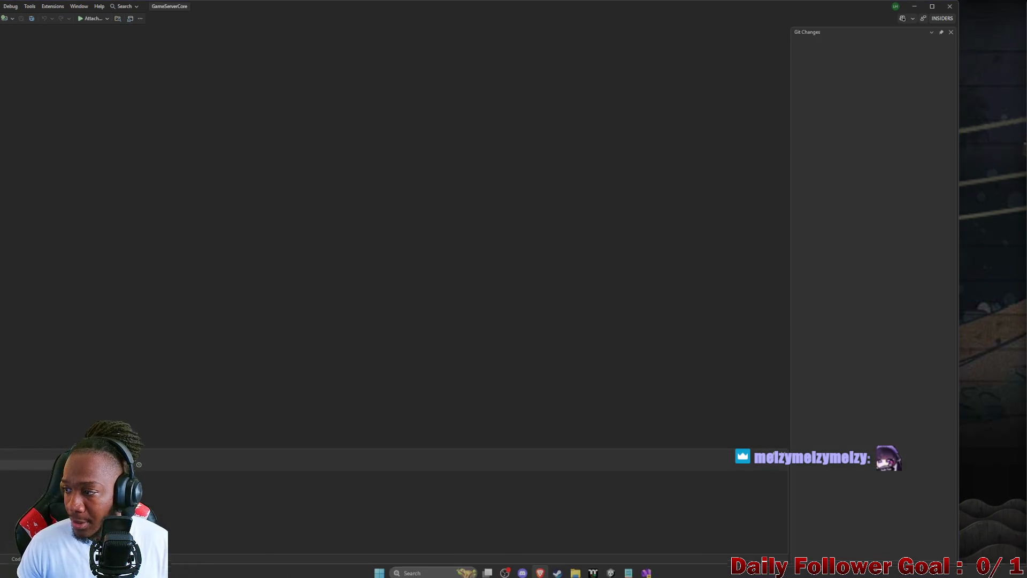
Step: Shrink the Visual Studio window, run GameServerCore in debug, then minimize Visual Studio
mouse_move(365, 26)
mouse_down()
mouse_move(422, 19)
mouse_move(427, 8)
mouse_move(527, 3)
mouse_move(642, 23)
mouse_move(666, 42)
mouse_move(666, 4)
mouse_up()
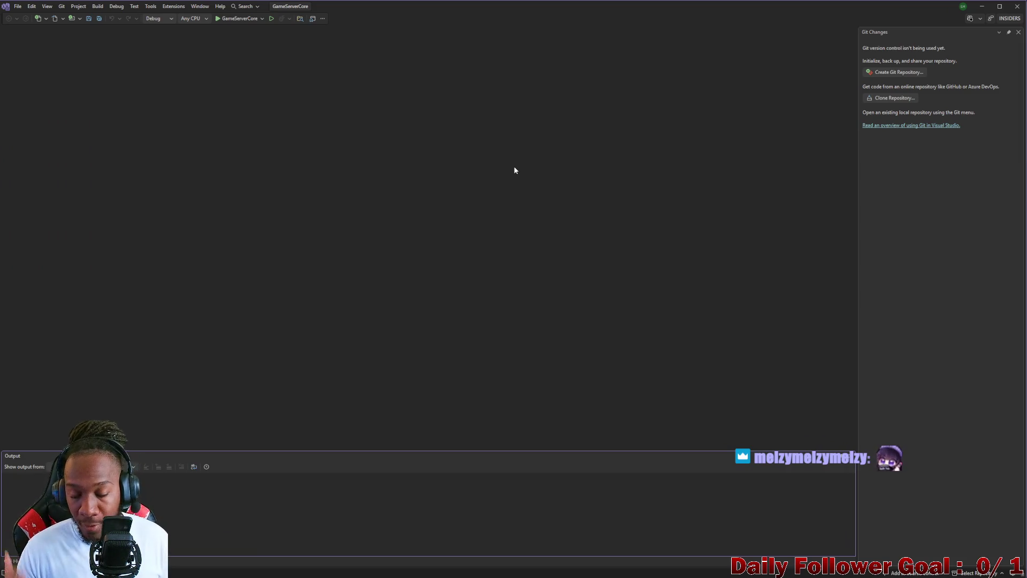
click(242, 21)
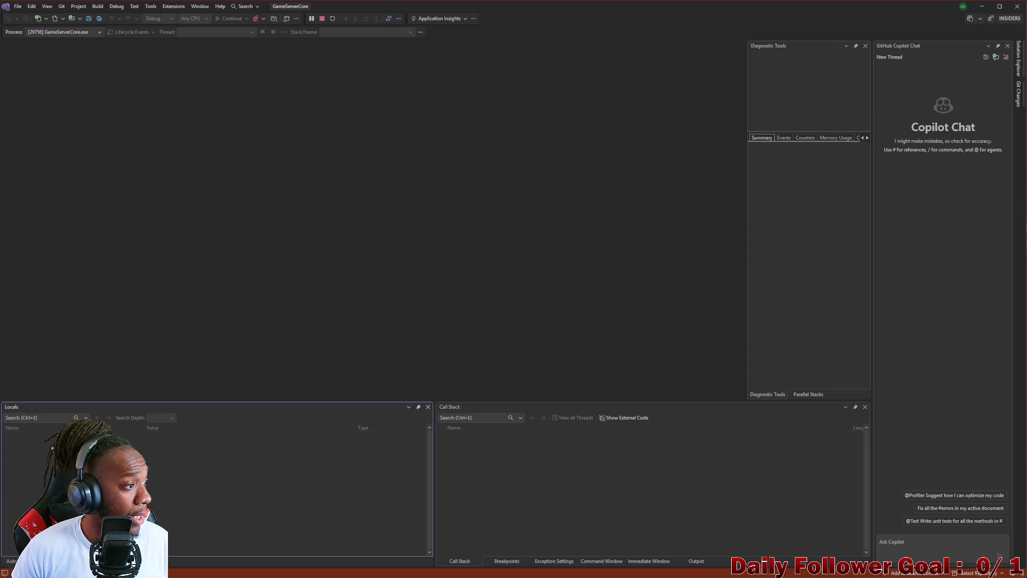
click(985, 7)
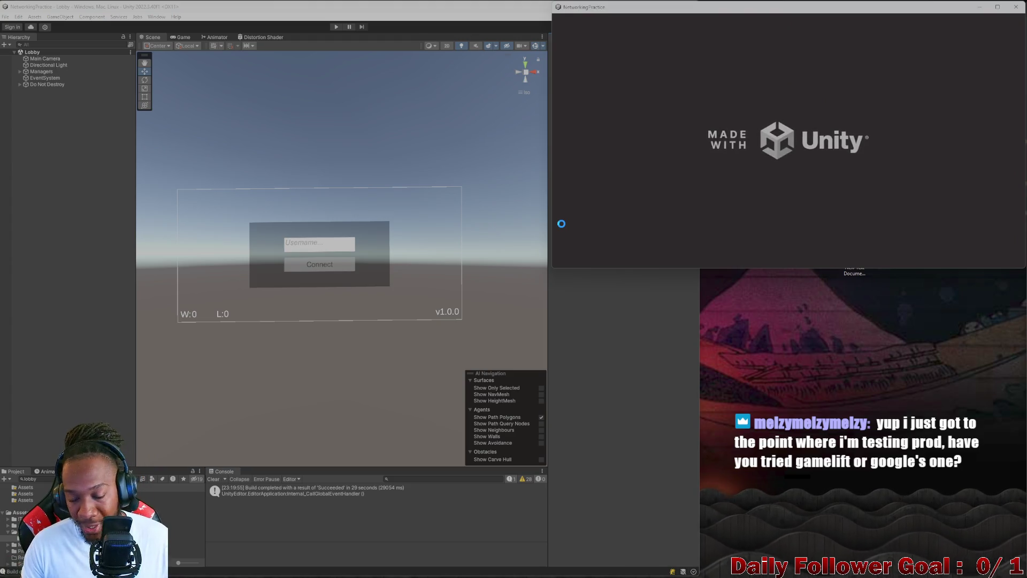
Step: Start play mode and connect both the editor and build clients to the lobby with a username
click(216, 476)
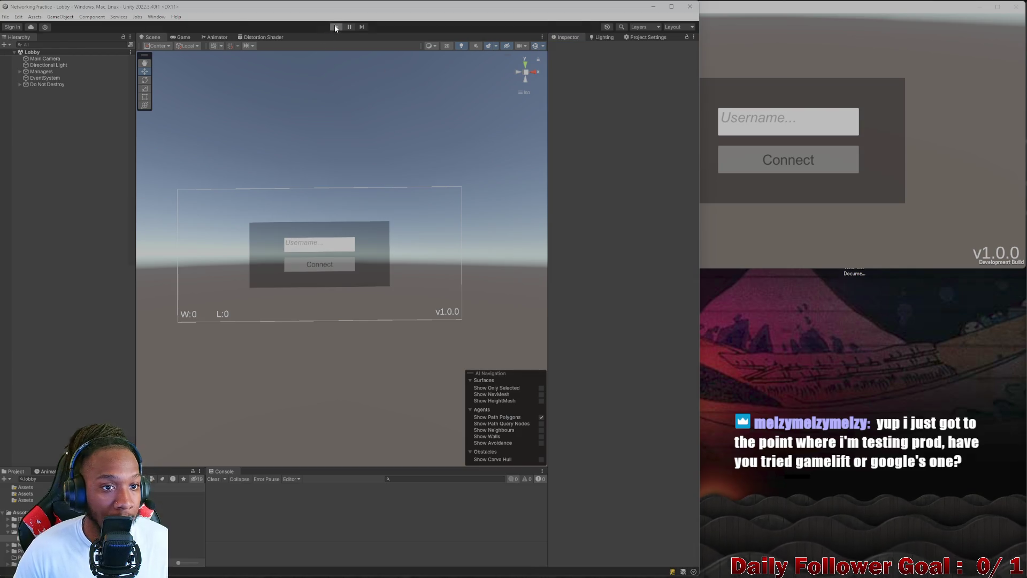
click(336, 26)
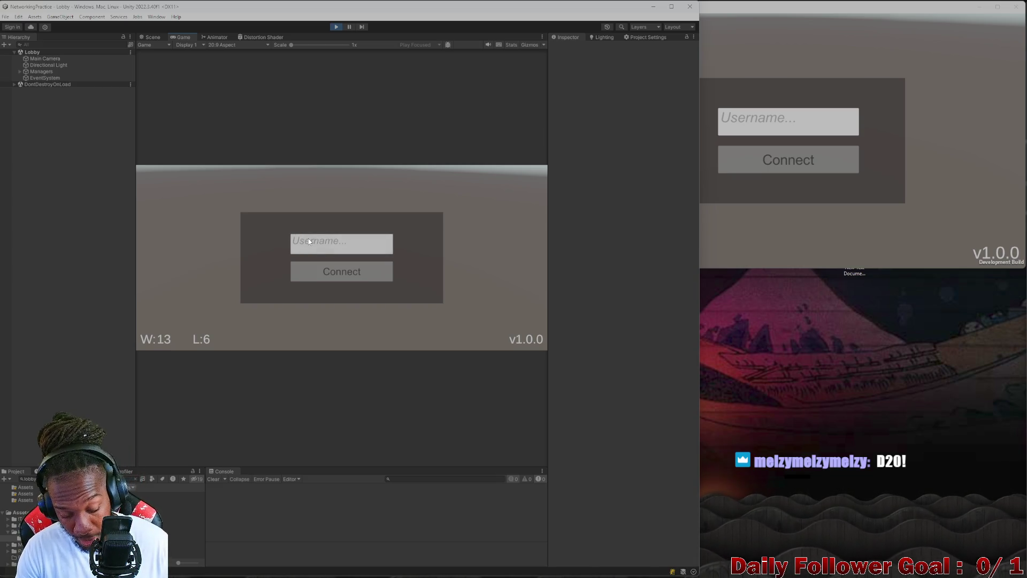
text(Editor)
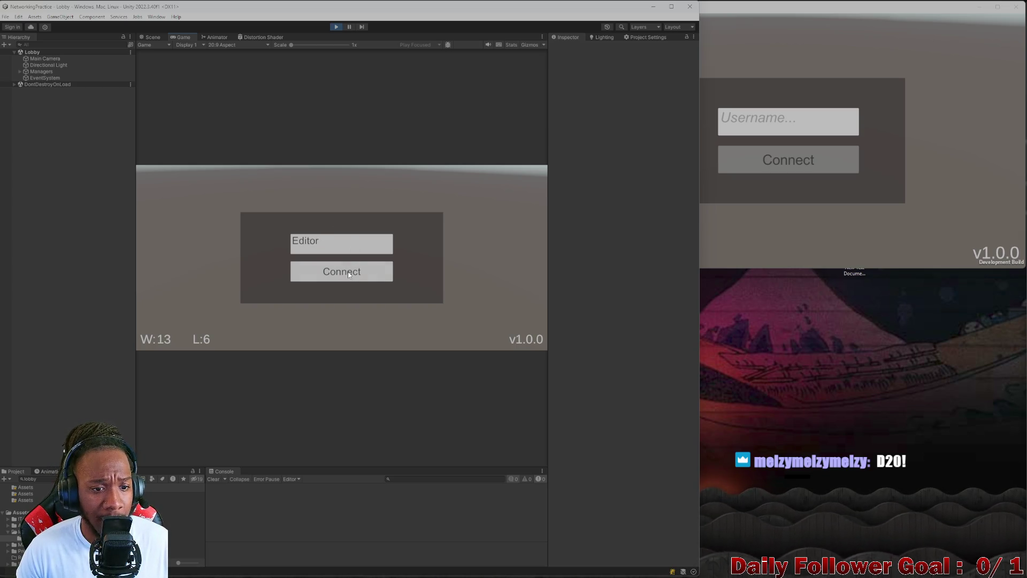
click(348, 272)
click(757, 130)
text(Edi)
click(765, 150)
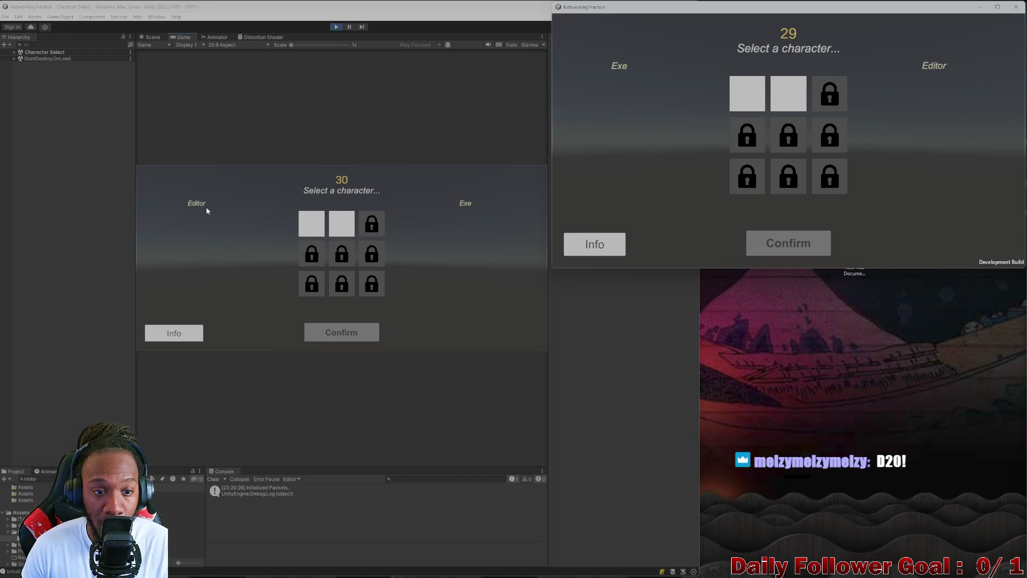
Step: Pick The Speedster for the editor player and The Brawn for the build client
click(318, 232)
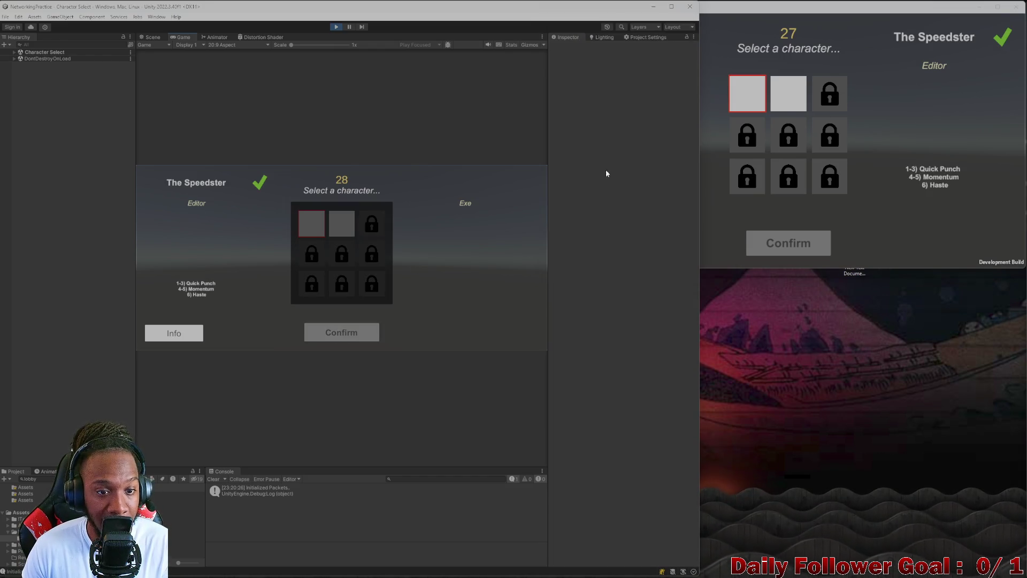
click(790, 102)
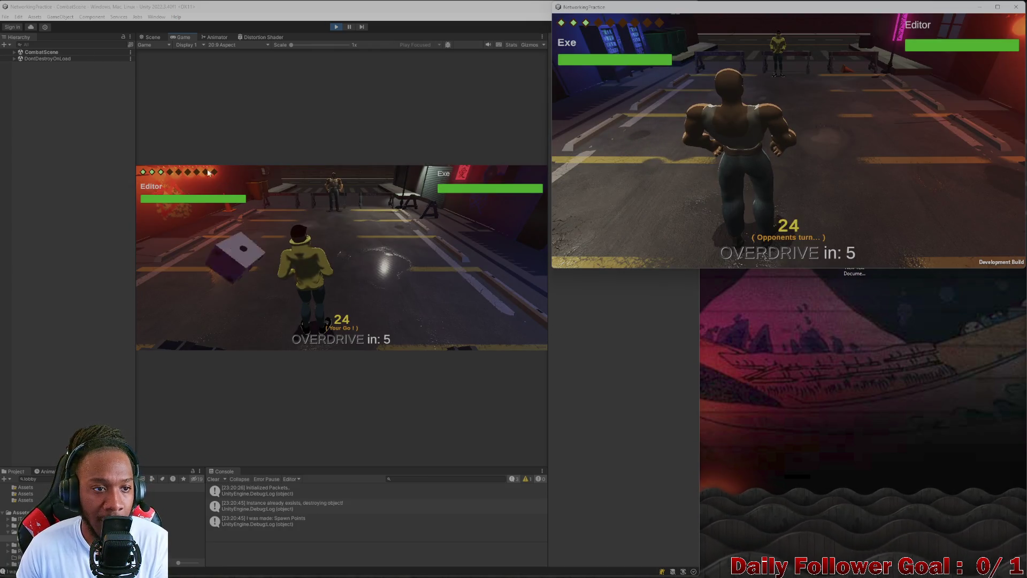
click(153, 37)
Step: Fill the screen with the editor, maximize the Scene view, frame the selection in perspective
mouse_move(592, 8)
mouse_down()
mouse_move(632, 6)
mouse_move(669, 24)
mouse_up()
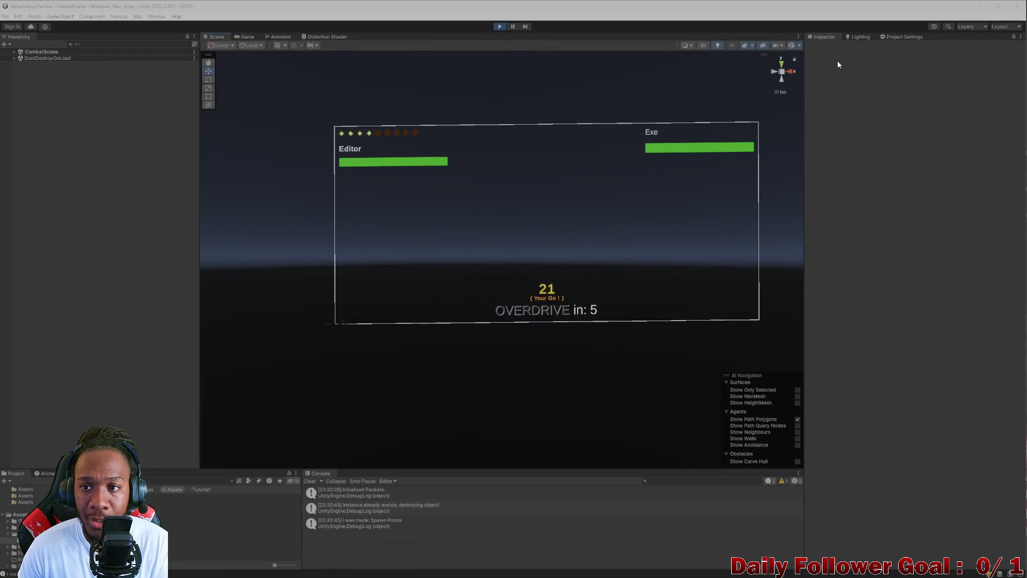
click(799, 36)
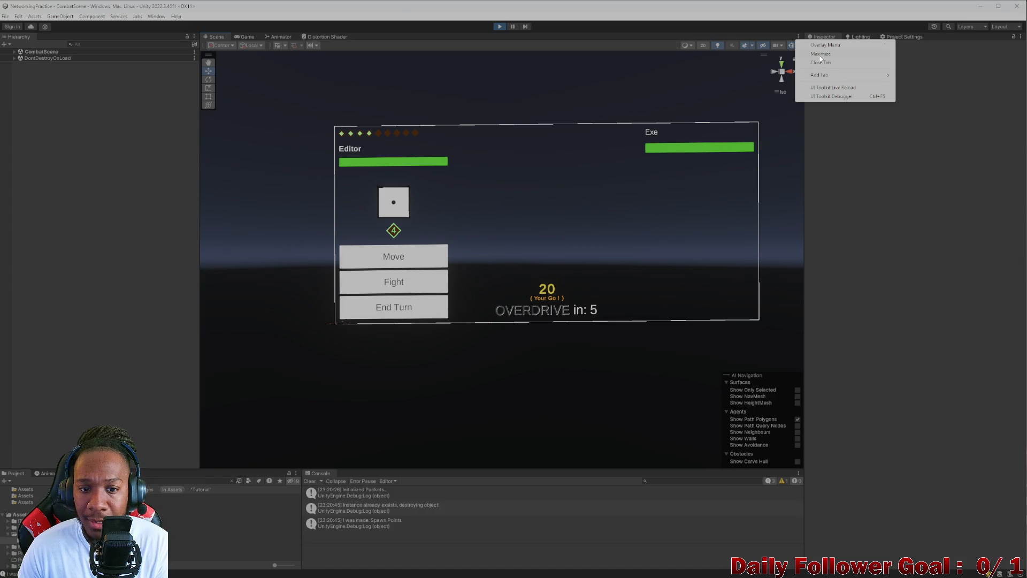
click(820, 54)
mouse_move(140, 213)
mouse_down()
mouse_move(353, 401)
mouse_move(436, 351)
mouse_move(441, 297)
mouse_up()
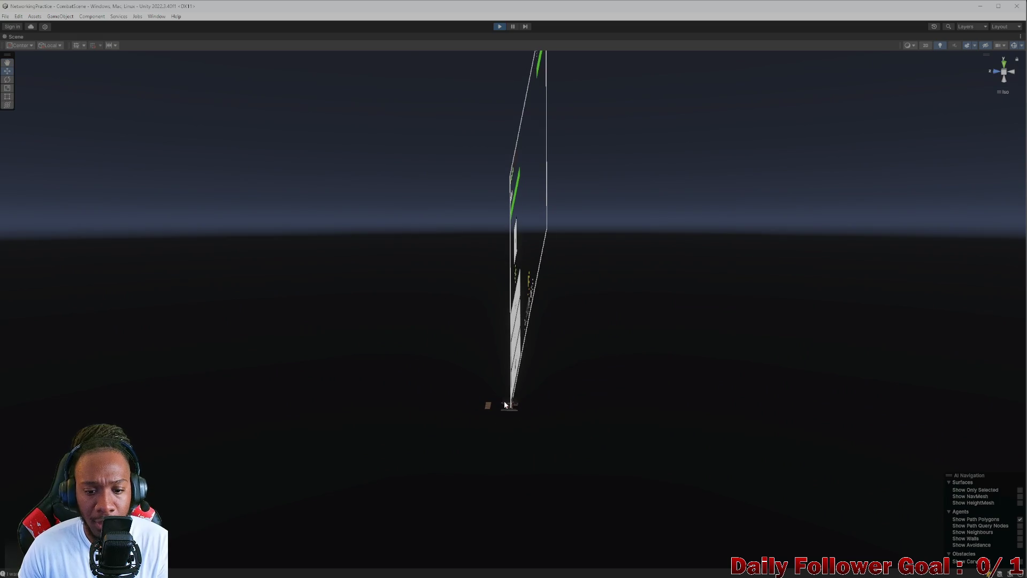
key(f)
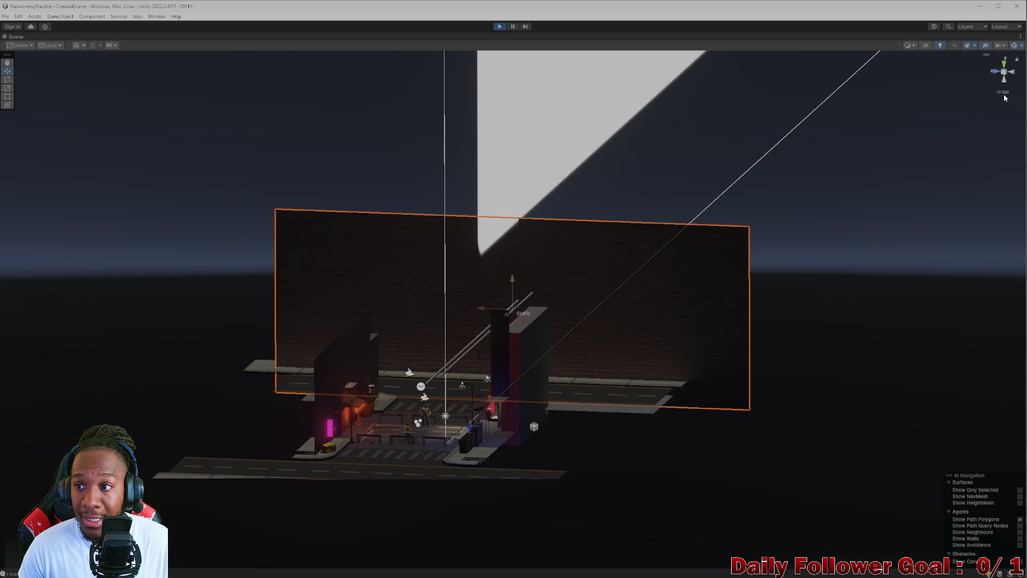
click(1005, 96)
Step: Fly around the alley to inspect both fighters and the parking lot, then restore the layout
scroll(525, 291, down, 5)
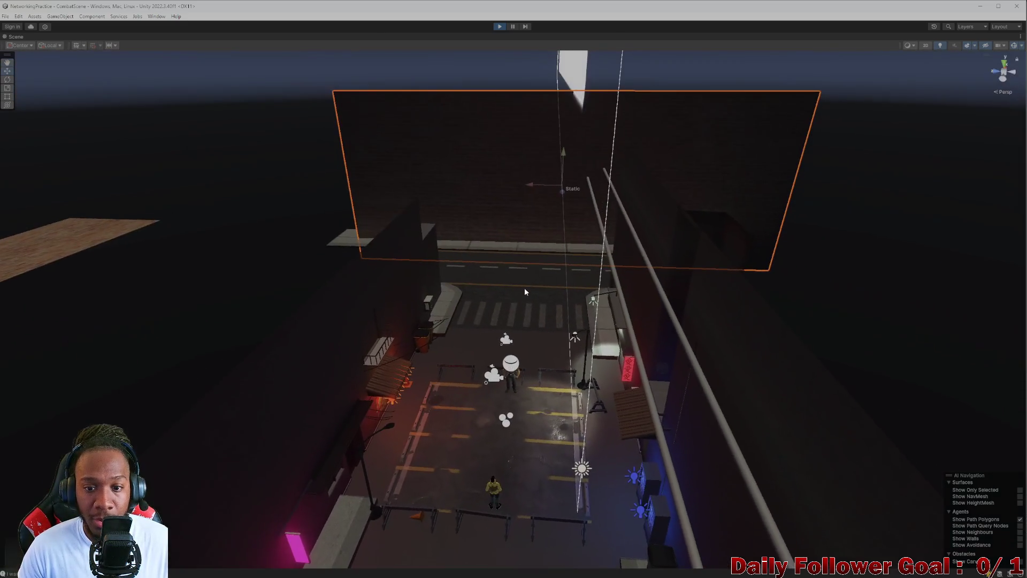
mouse_move(486, 387)
mouse_down()
mouse_move(481, 424)
mouse_move(478, 356)
mouse_move(462, 343)
mouse_move(471, 351)
mouse_up()
mouse_move(484, 300)
mouse_down()
mouse_move(476, 307)
mouse_move(604, 287)
mouse_move(543, 207)
mouse_up()
mouse_move(475, 183)
mouse_down()
mouse_move(589, 408)
mouse_move(578, 358)
mouse_move(514, 348)
mouse_move(481, 364)
mouse_move(467, 390)
mouse_move(399, 360)
mouse_move(432, 340)
mouse_move(573, 349)
mouse_move(745, 332)
mouse_move(901, 344)
mouse_move(1011, 363)
mouse_move(1014, 373)
mouse_move(992, 314)
mouse_move(1006, 321)
mouse_move(696, 471)
mouse_up()
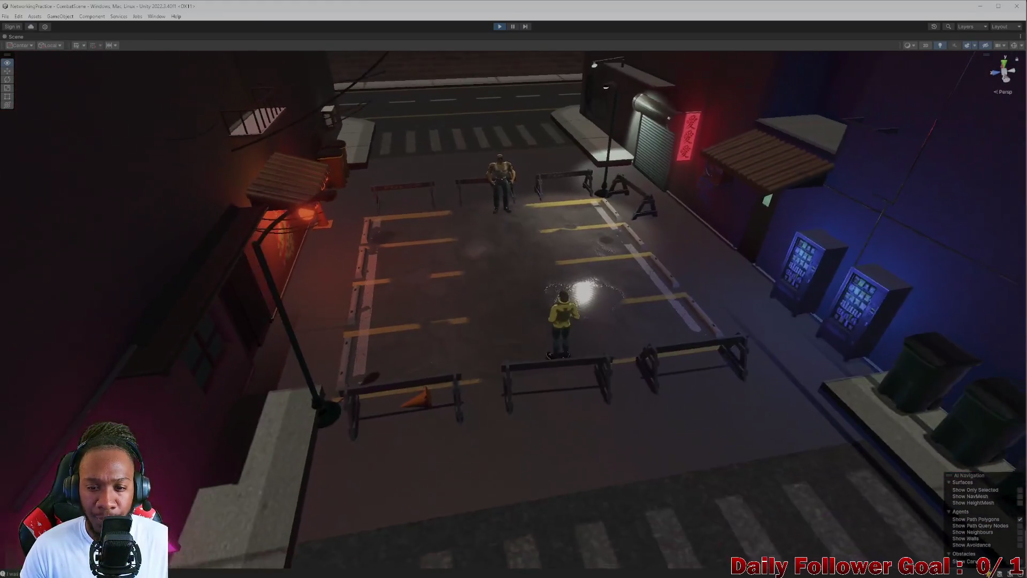
scroll(514, 310, up, 5)
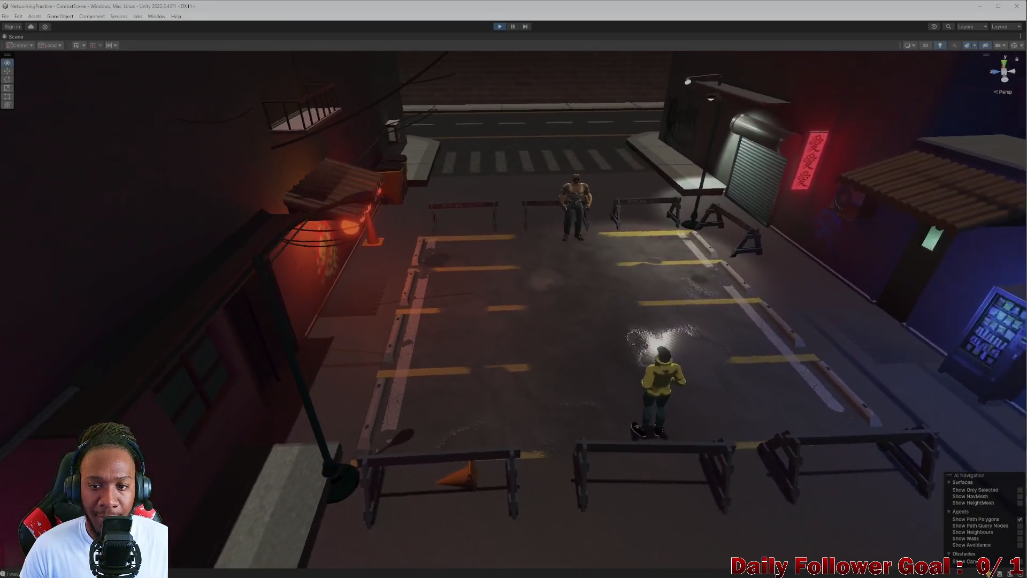
drag(514, 310, 450, 316)
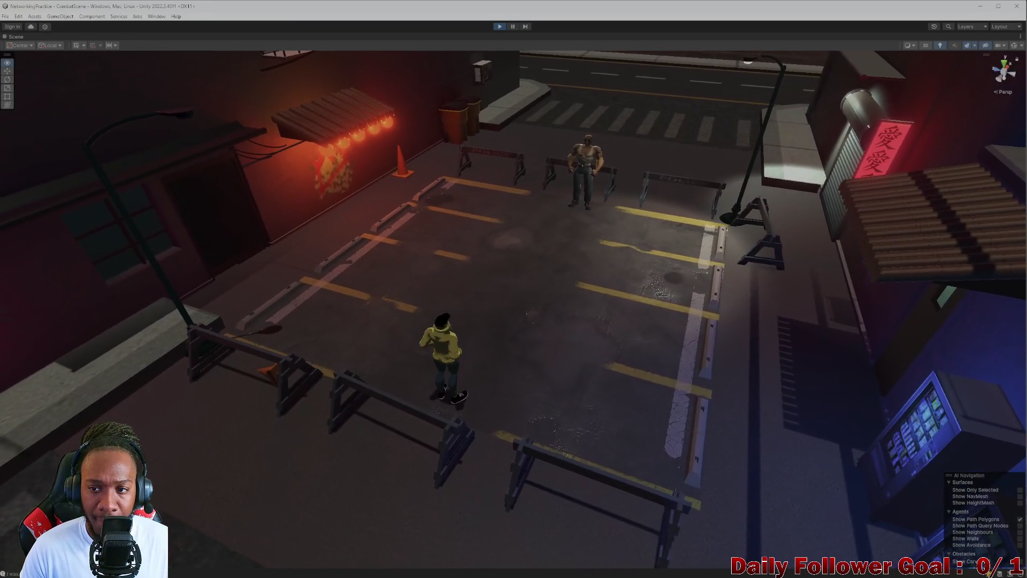
mouse_move(812, 273)
mouse_down()
mouse_move(776, 265)
mouse_move(752, 275)
mouse_move(755, 284)
mouse_move(780, 252)
mouse_move(875, 260)
mouse_up()
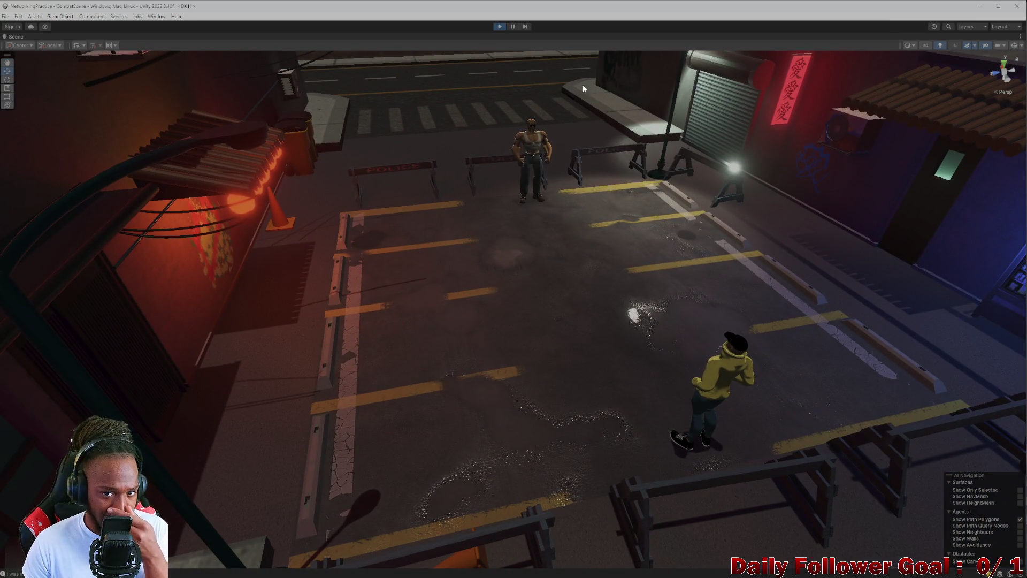
mouse_move(659, 219)
mouse_down()
mouse_move(585, 280)
mouse_move(538, 251)
mouse_move(598, 300)
mouse_move(792, 151)
mouse_up()
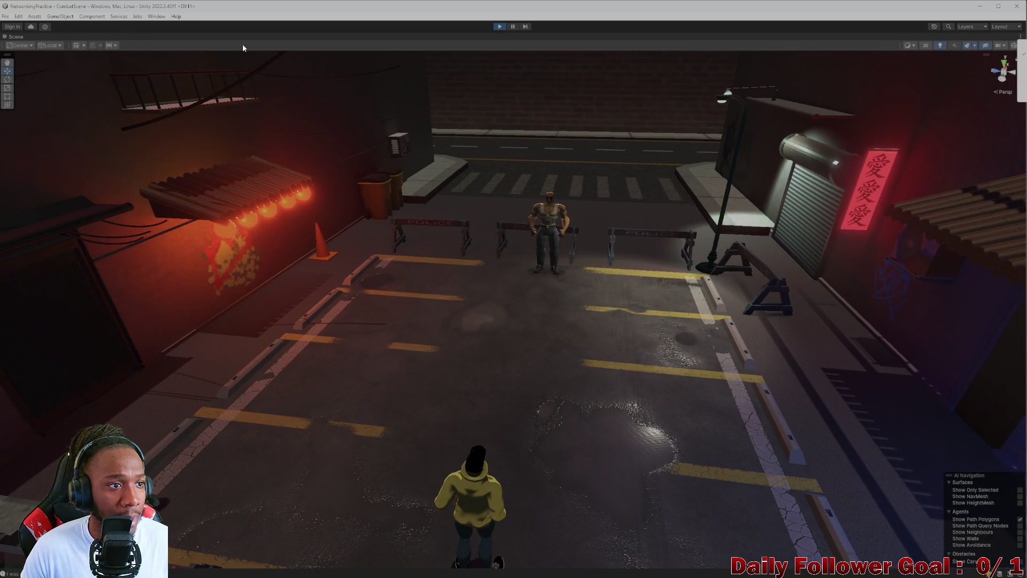
key(shift+space)
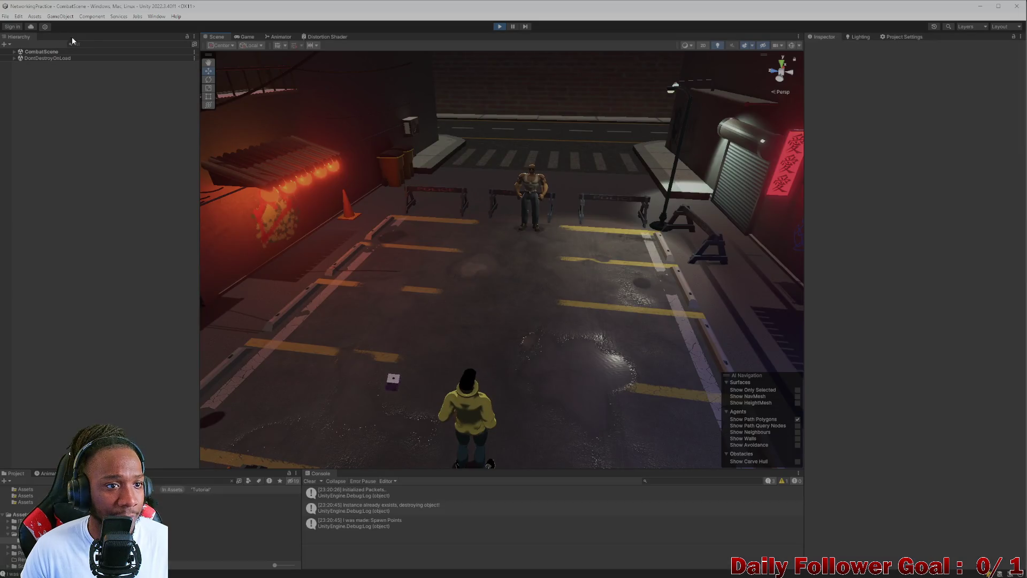
Step: Switch to the Game view, briefly maximize the Inspector, then maximize the Game view
click(251, 38)
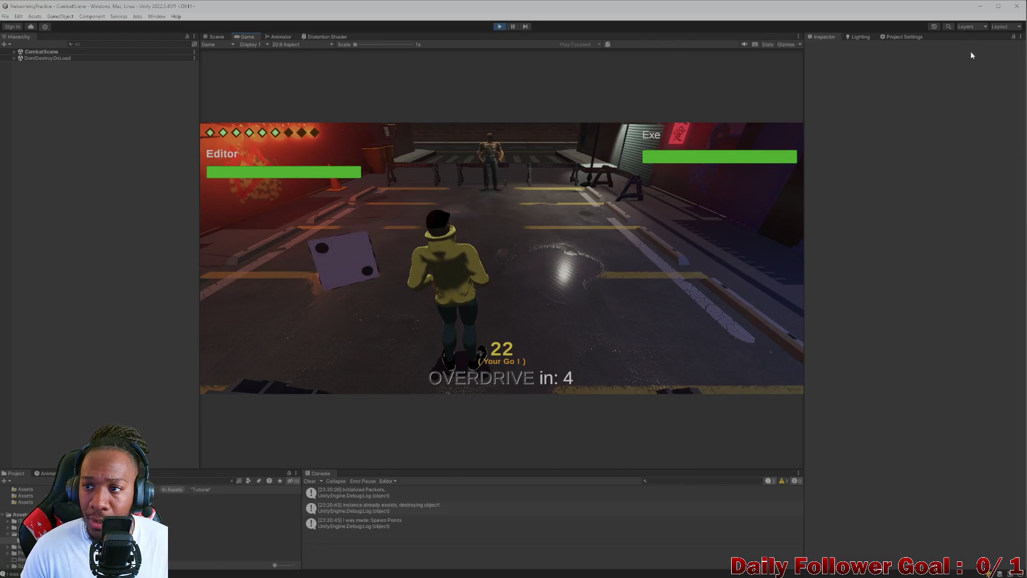
click(1021, 37)
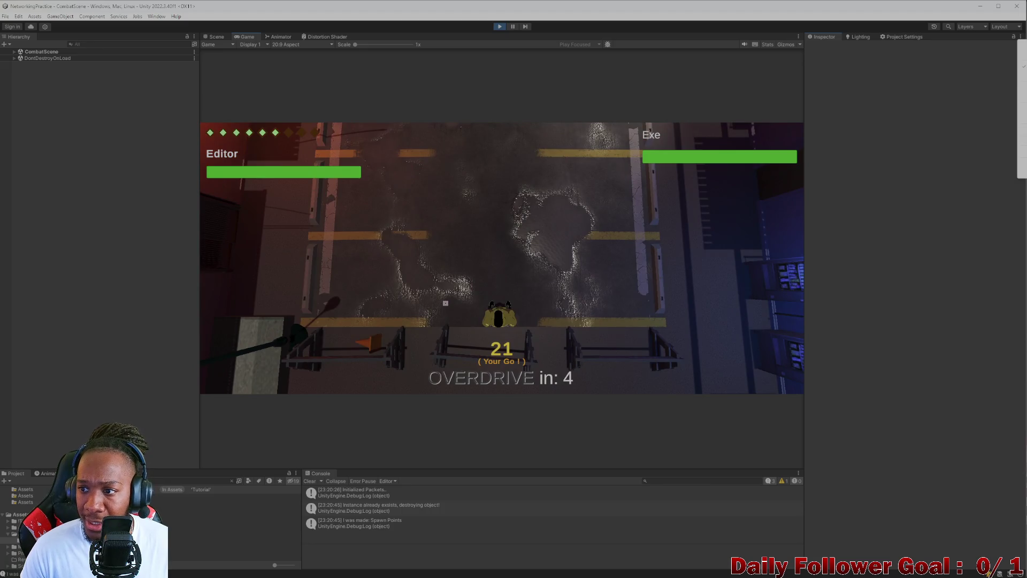
key(shift+space)
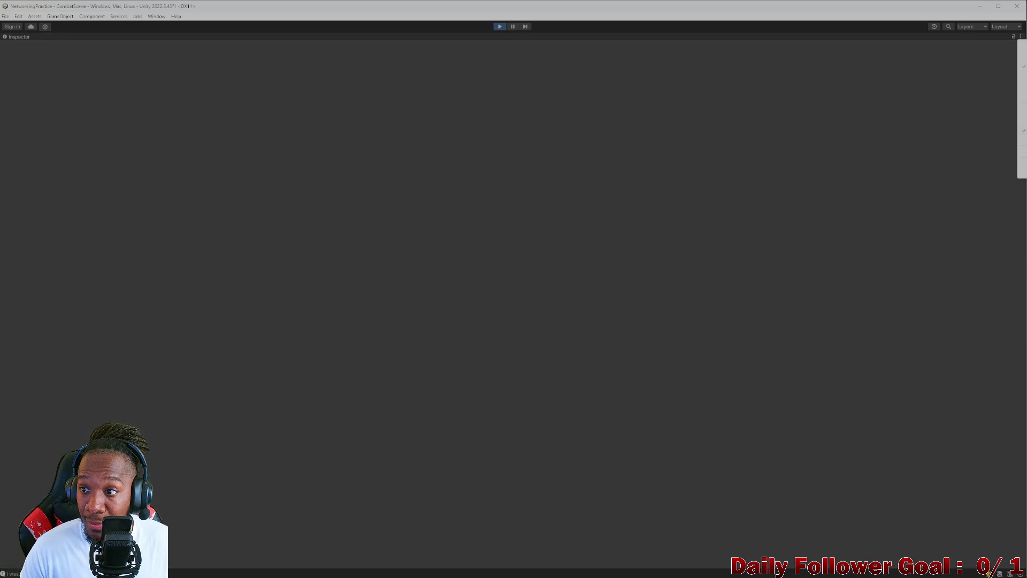
key(shift+space)
click(797, 37)
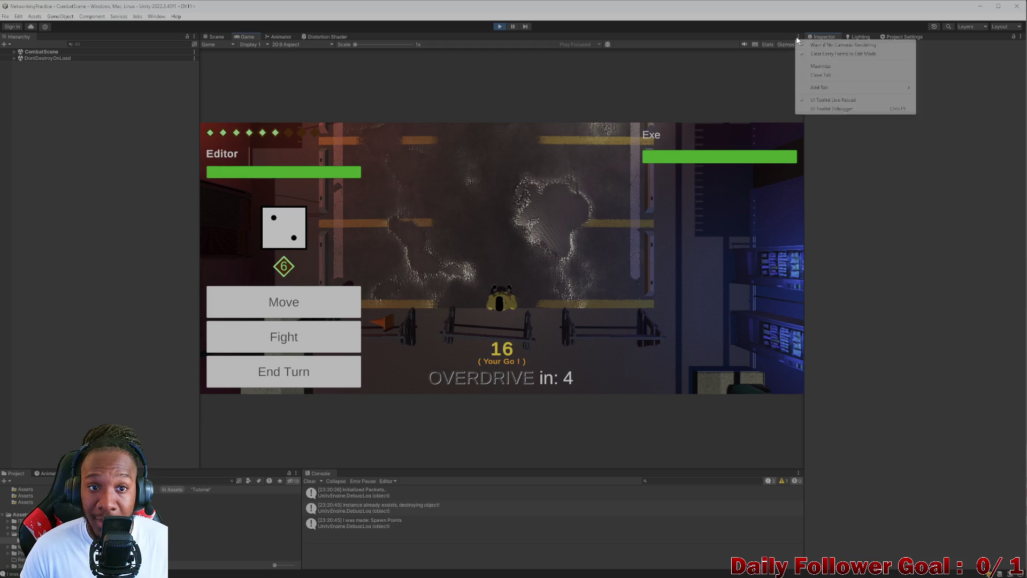
click(827, 66)
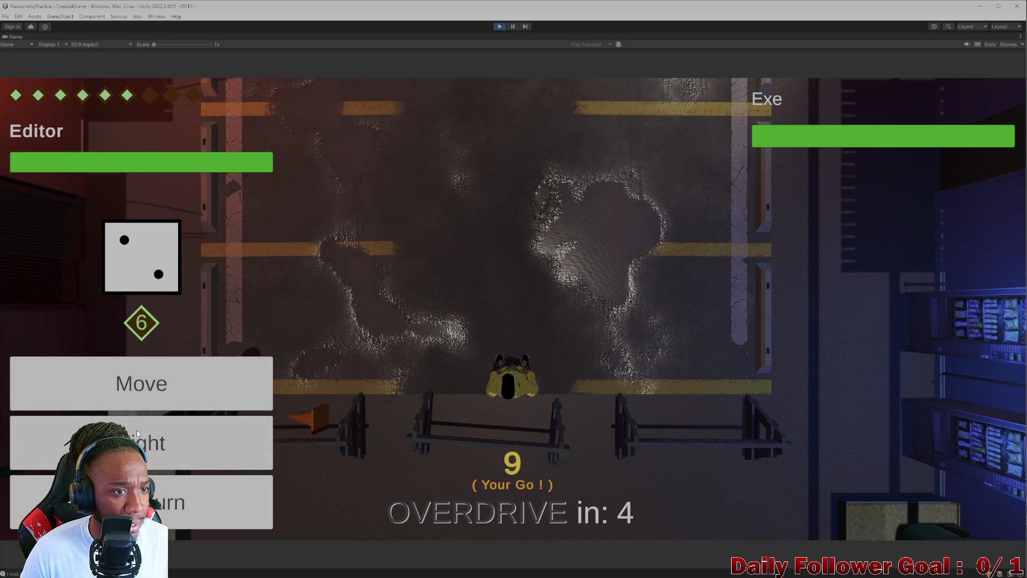
Step: Move the editor fighter and end its turn, then roll and move the build client fighter
click(179, 376)
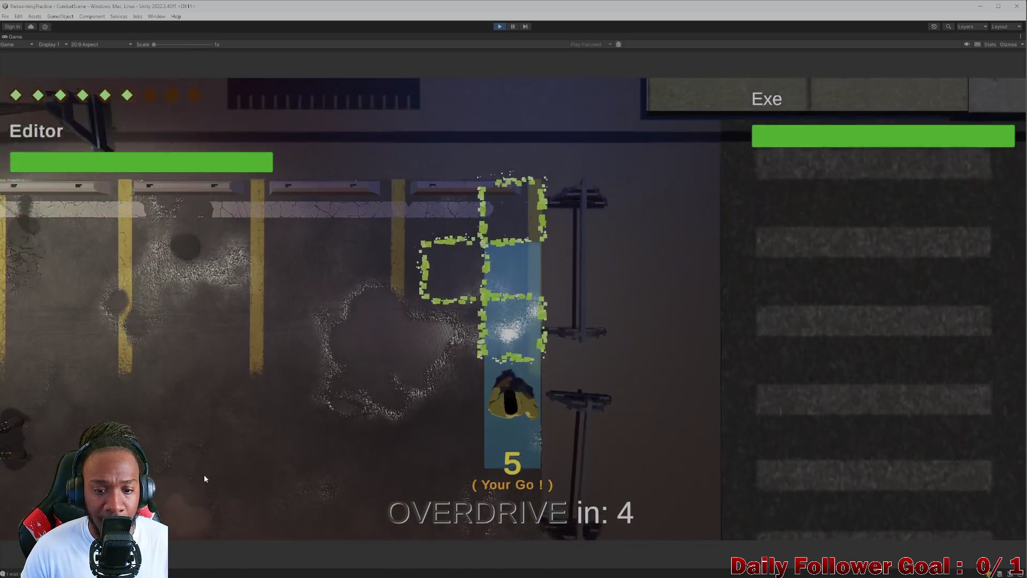
click(203, 474)
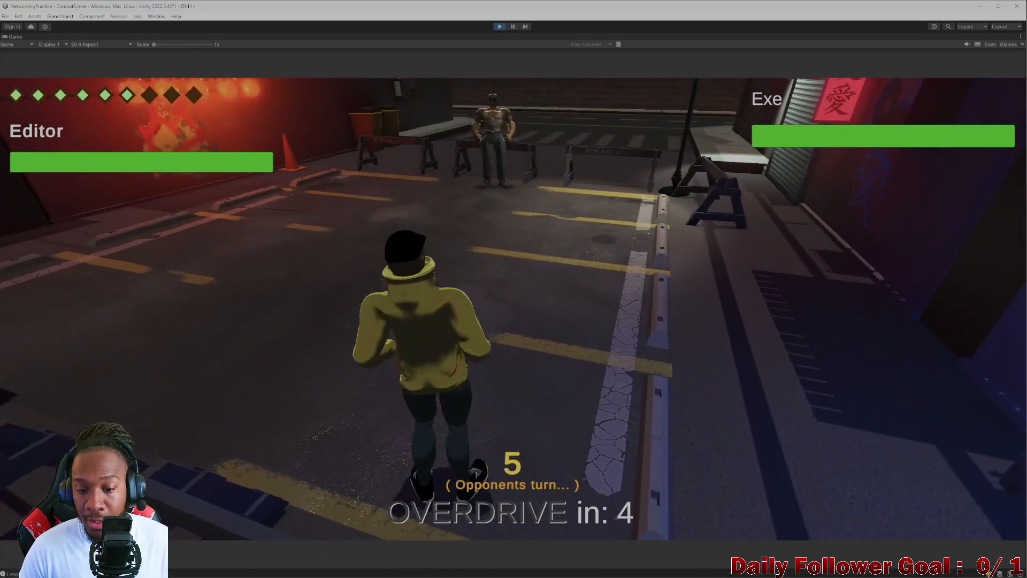
click(663, 571)
click(647, 133)
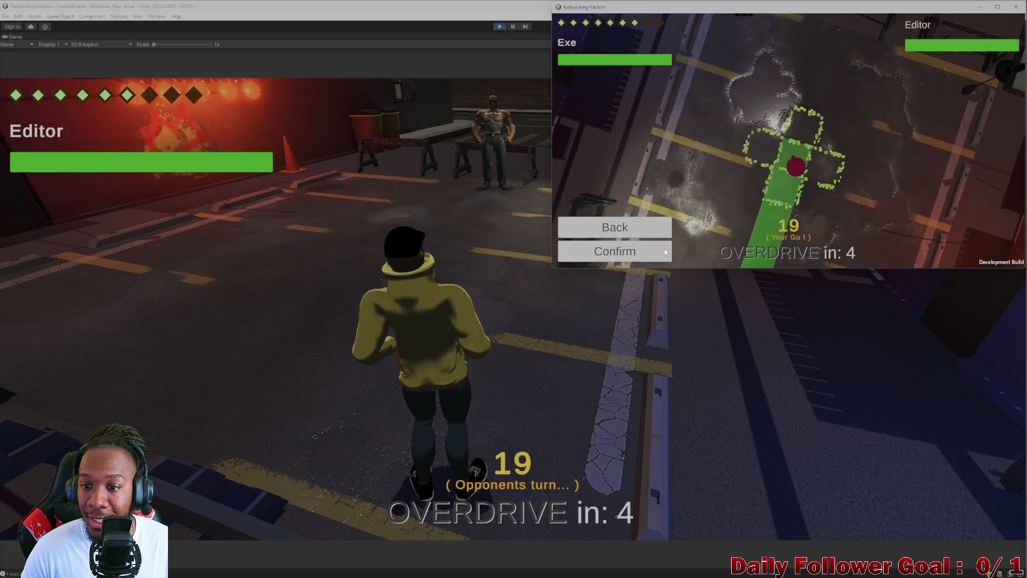
click(648, 249)
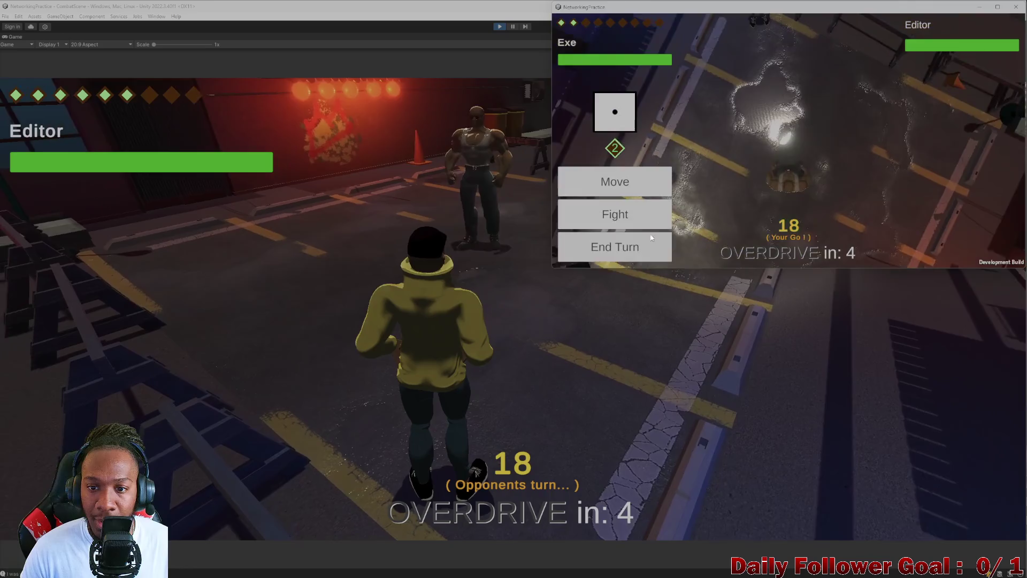
click(614, 245)
Step: On the editor, roll, use Haste and another skill, move the fighter, and end the turn
click(249, 308)
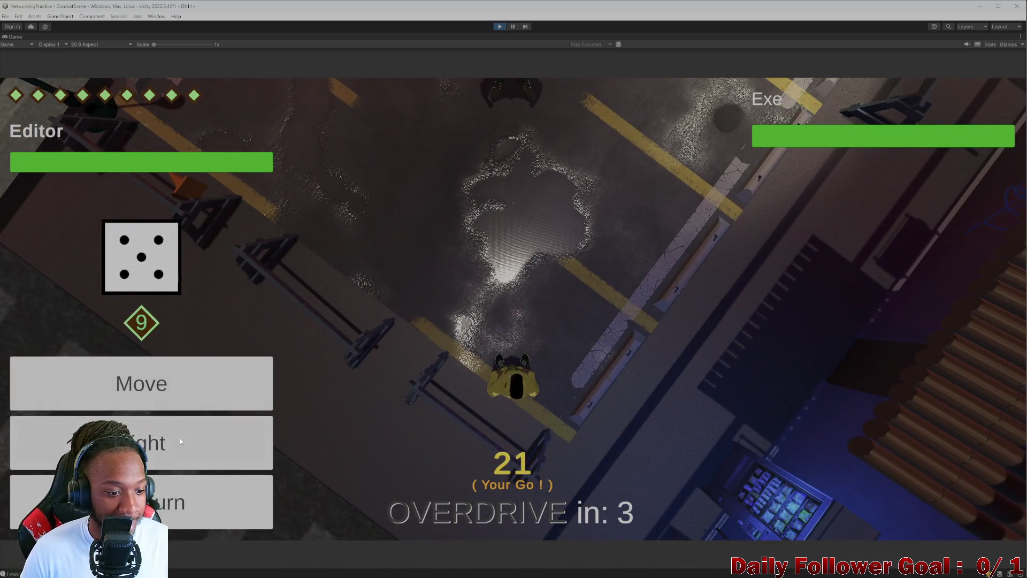
click(180, 438)
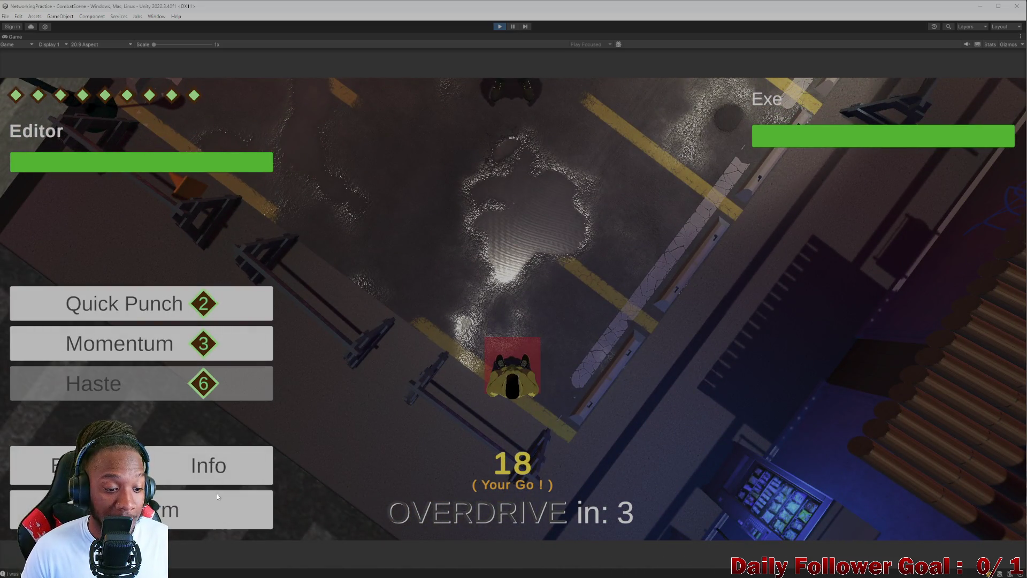
click(218, 497)
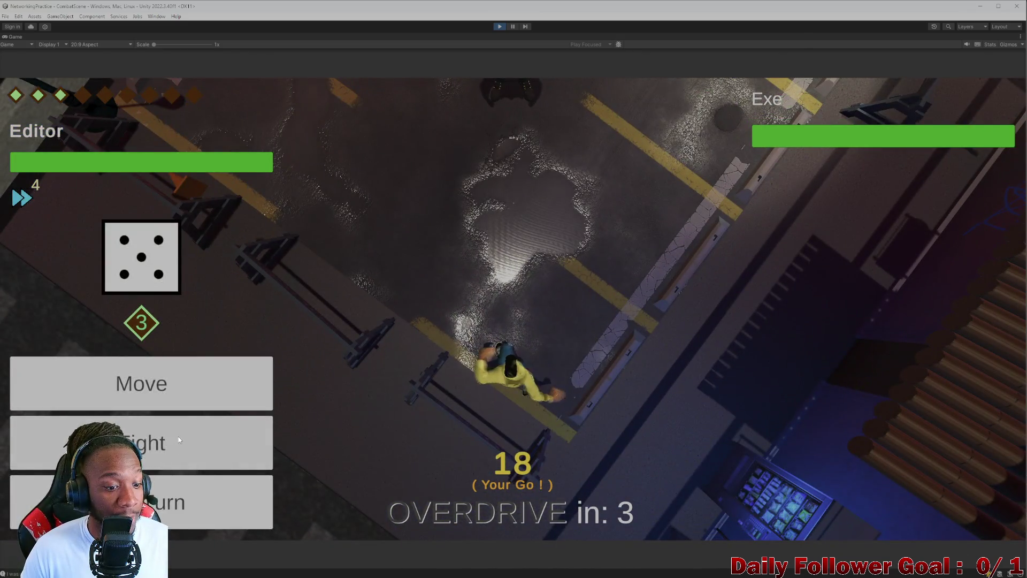
click(178, 437)
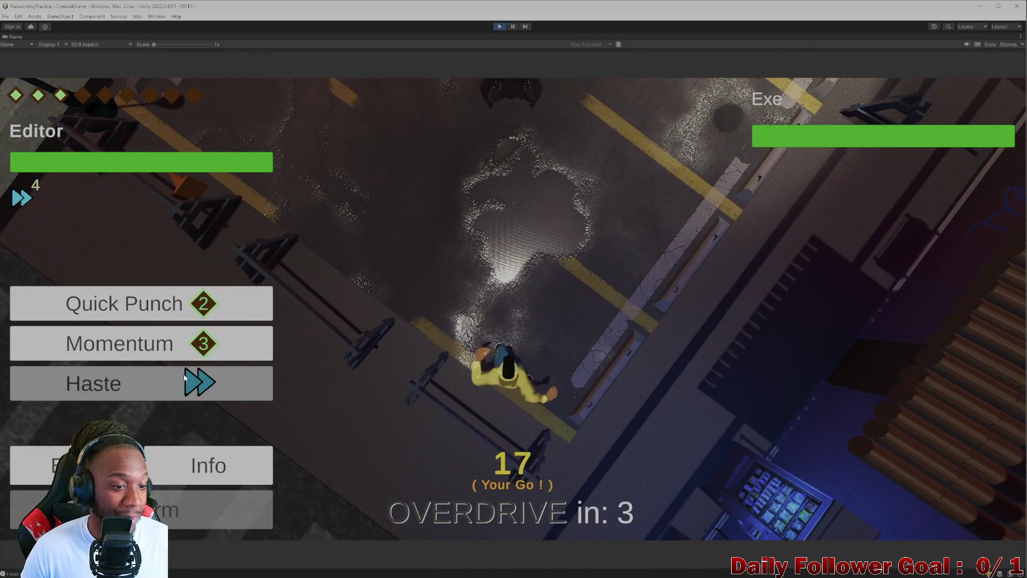
click(214, 511)
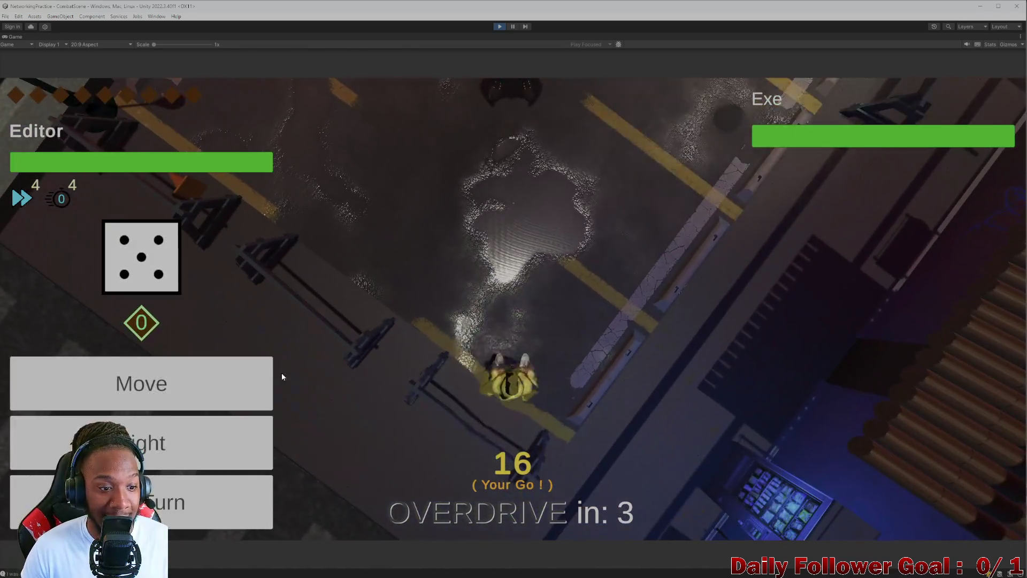
click(263, 380)
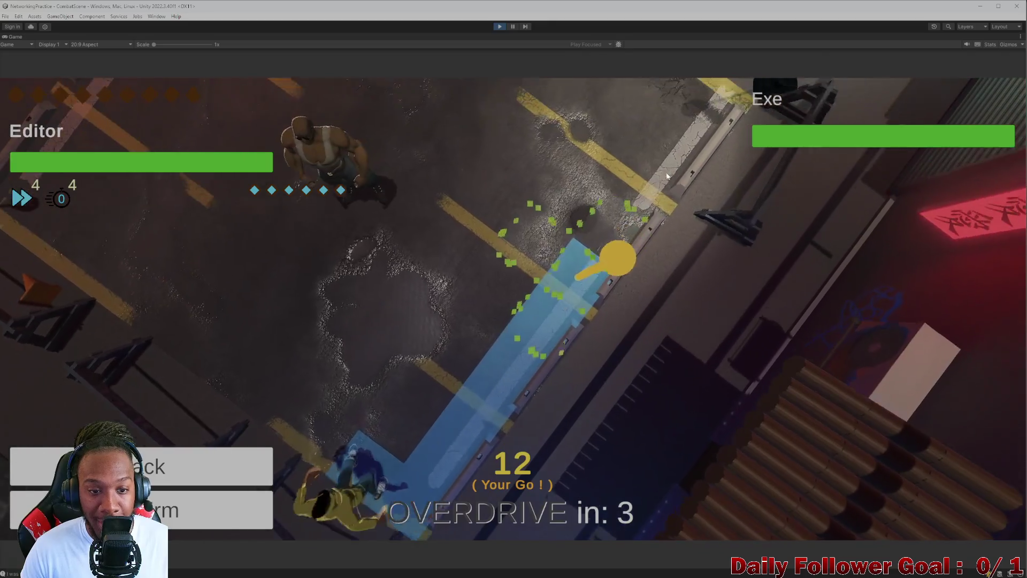
click(668, 176)
click(207, 506)
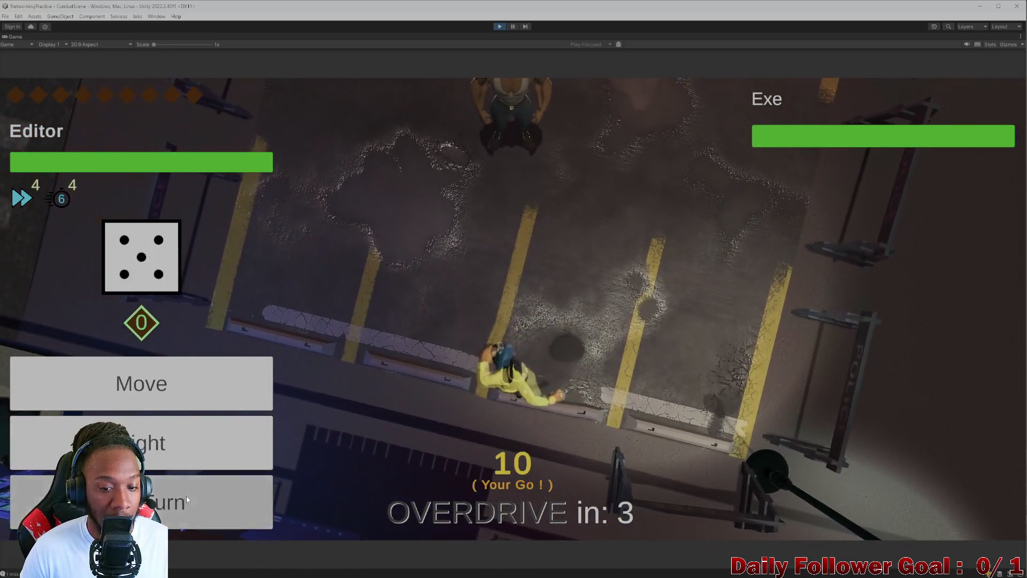
click(117, 444)
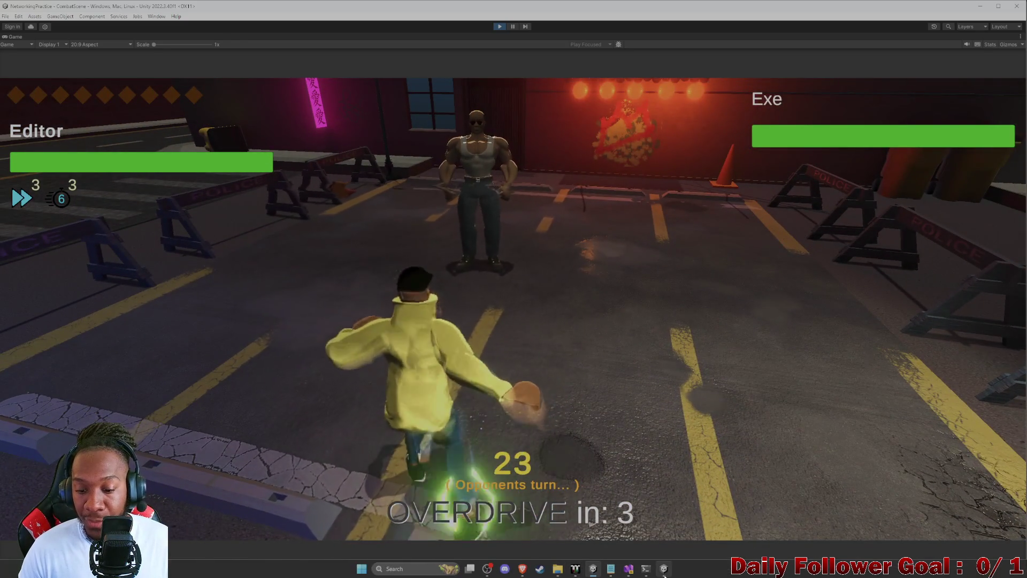
Step: In the build client, move the client fighter up next to the Editor fighter
click(663, 567)
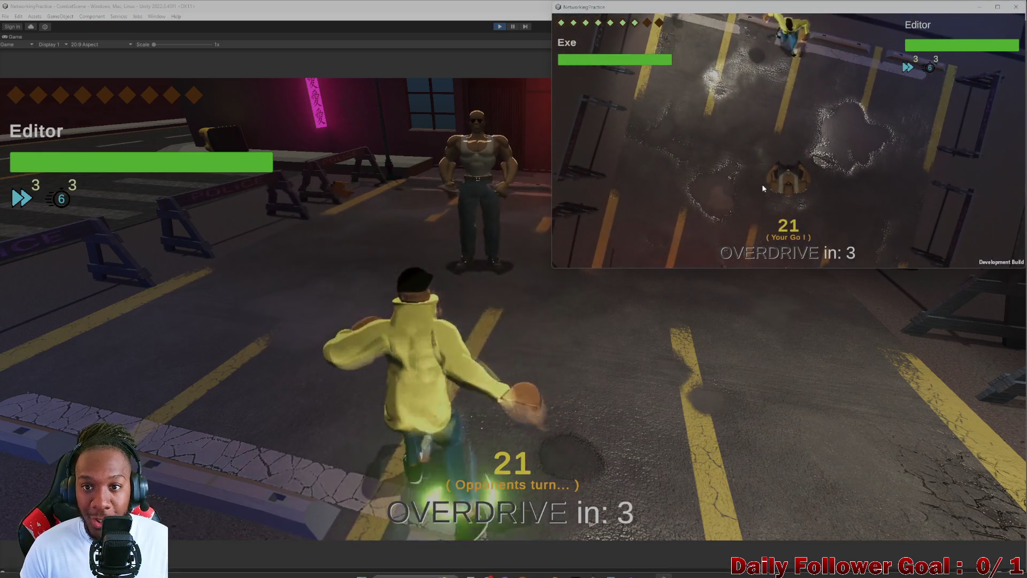
click(630, 183)
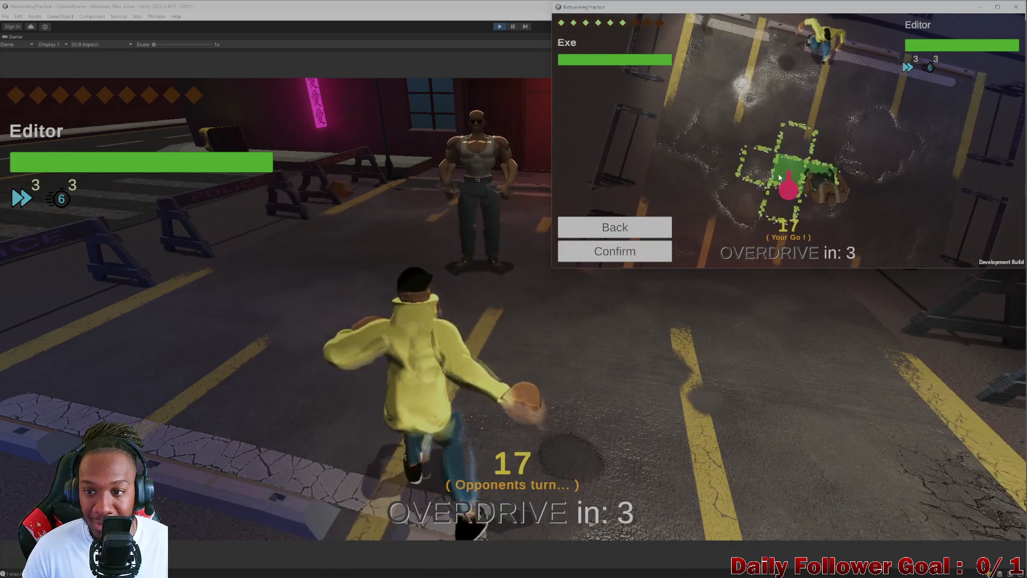
click(616, 251)
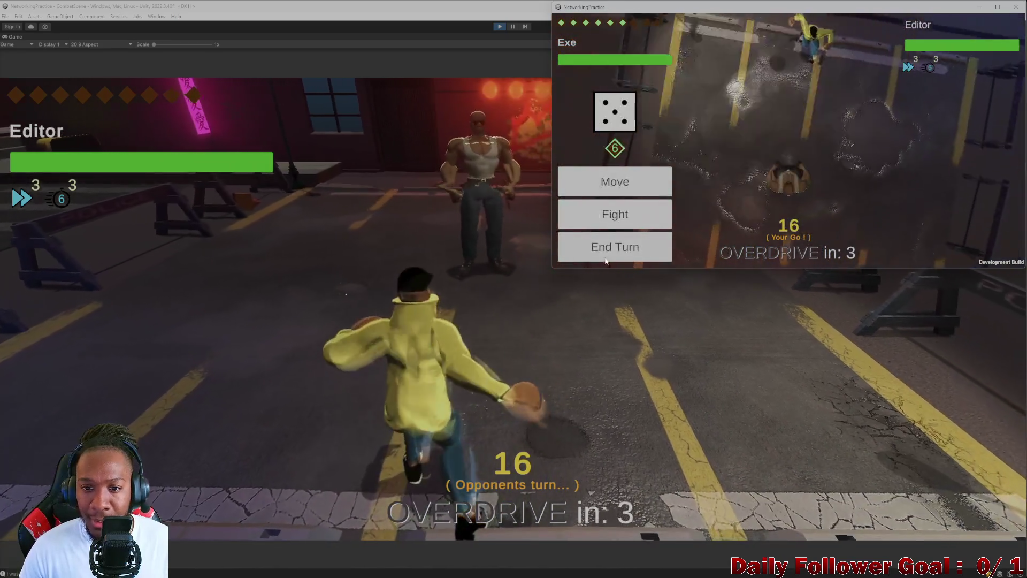
click(608, 212)
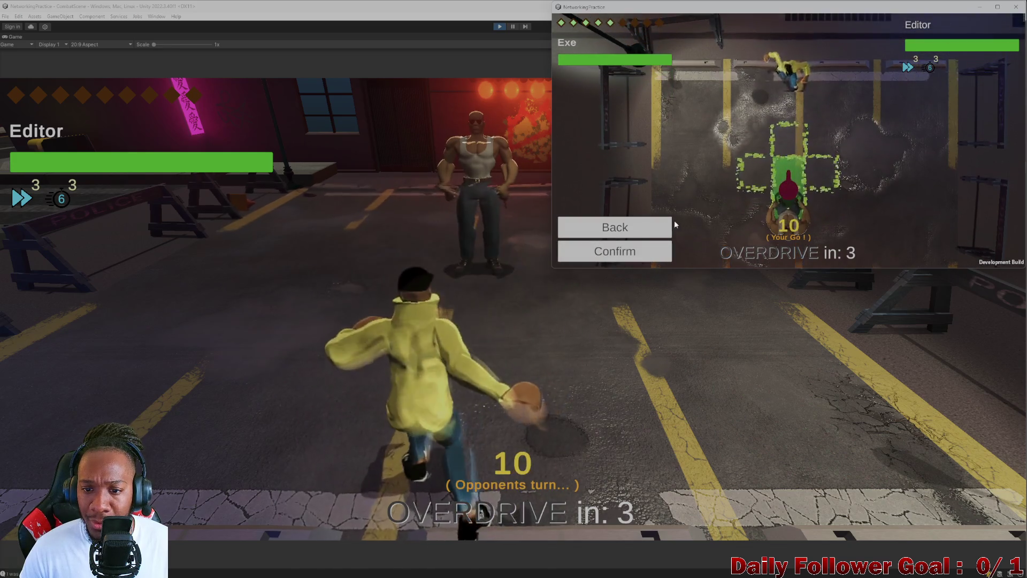
click(615, 251)
click(610, 213)
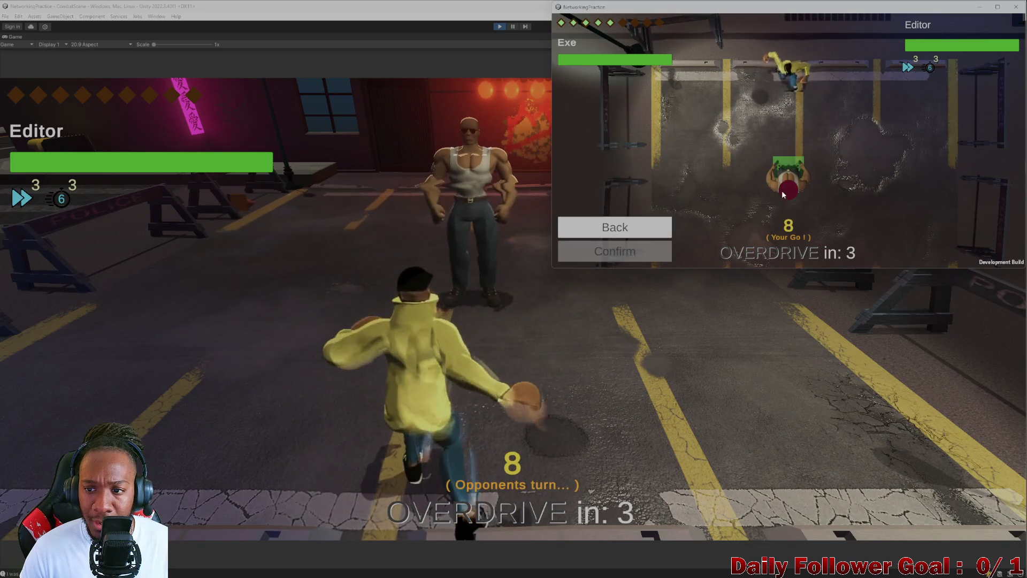
click(784, 169)
click(611, 255)
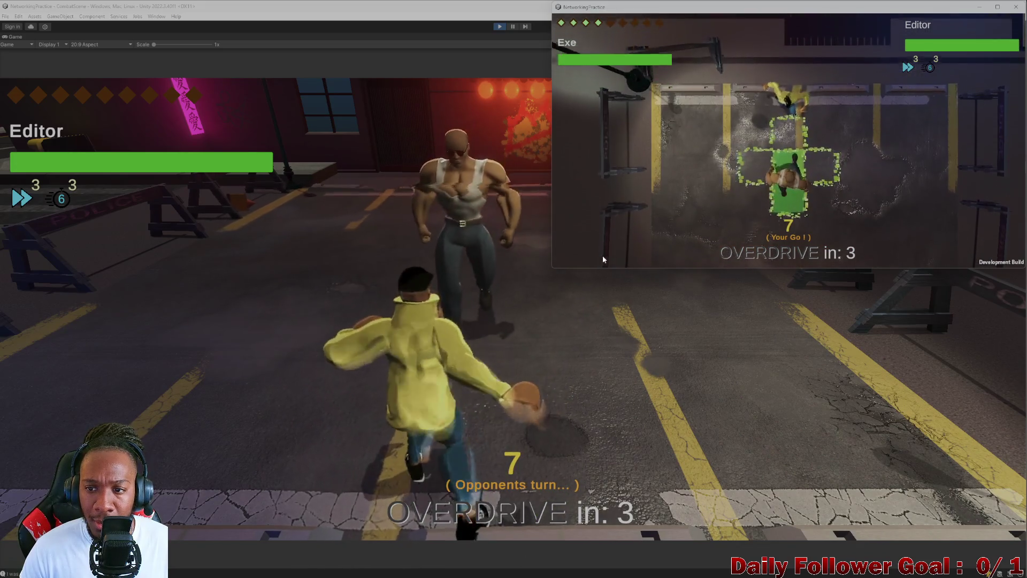
Step: Land Ground Pound on the Editor fighter for 10 damage and end the client's turn
click(594, 217)
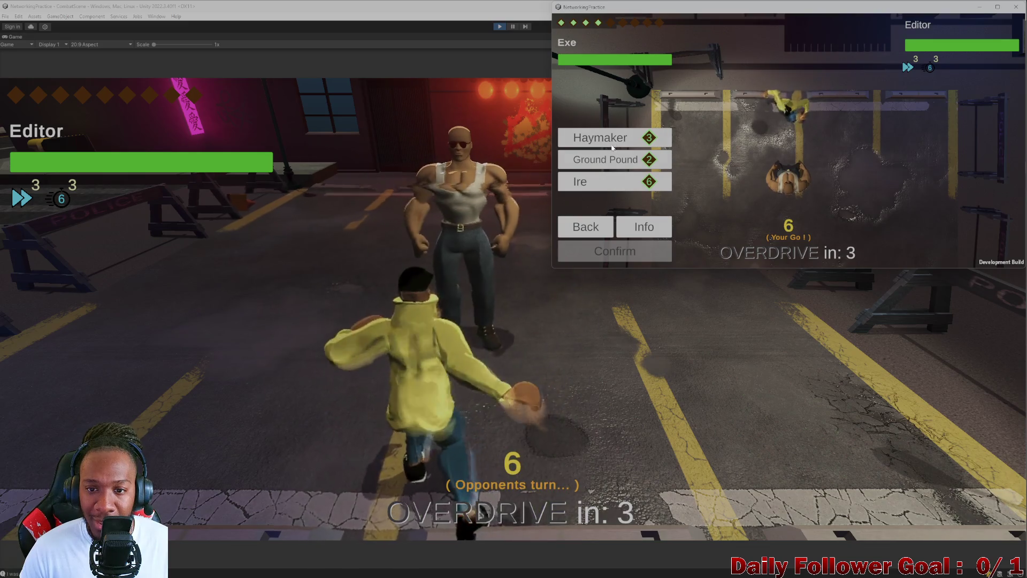
click(613, 158)
click(628, 245)
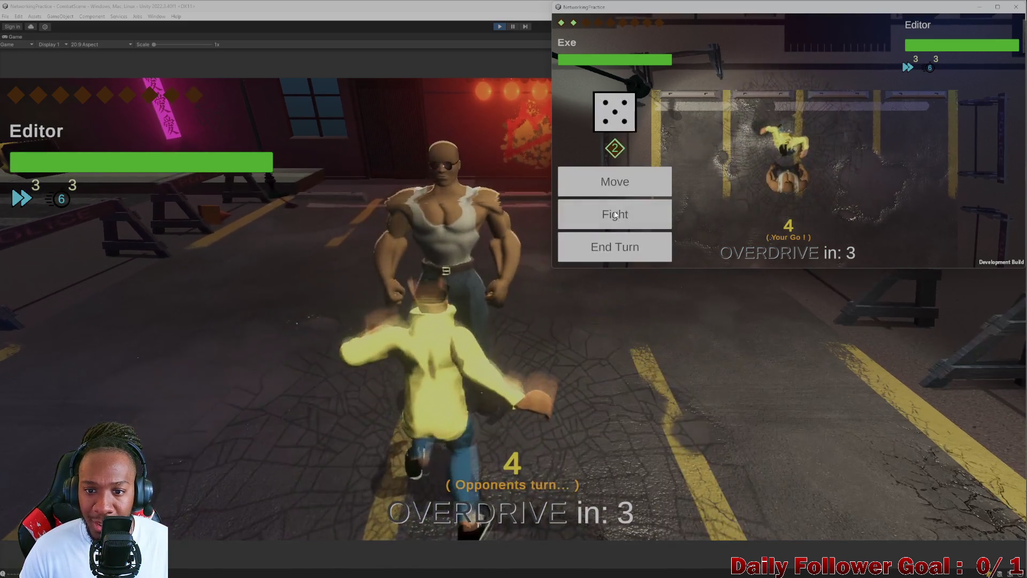
click(614, 214)
click(615, 158)
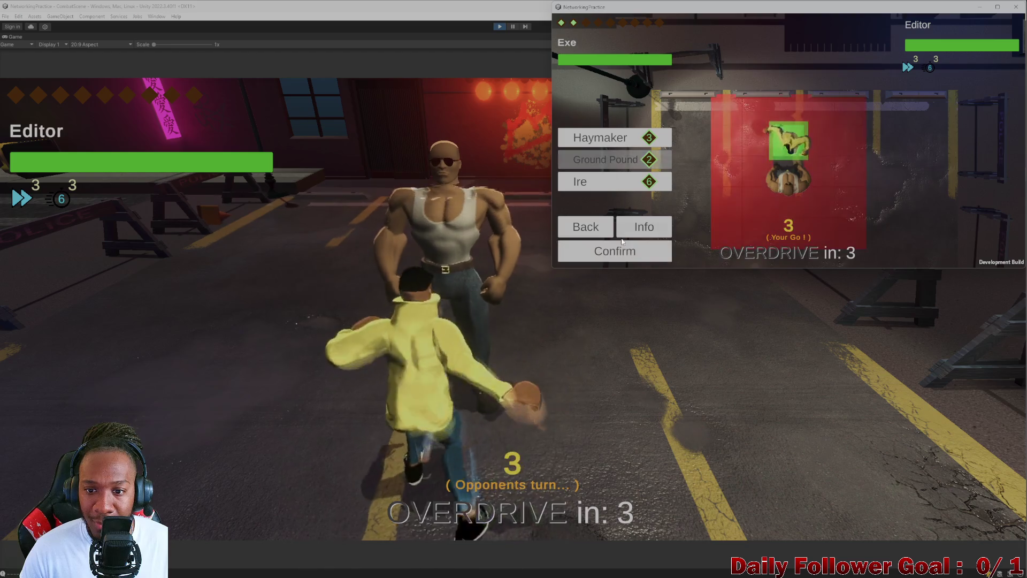
click(623, 249)
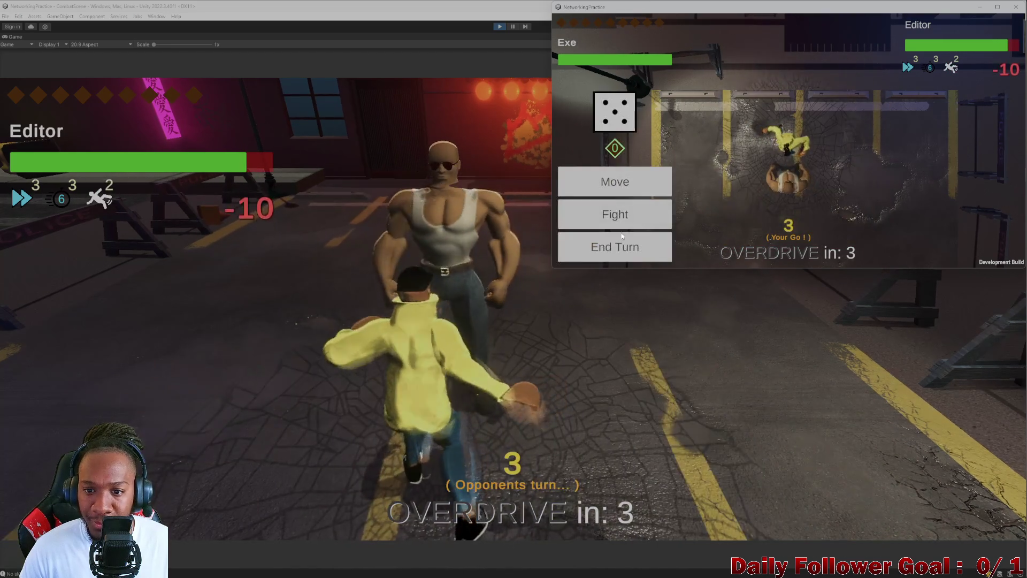
click(617, 259)
click(636, 354)
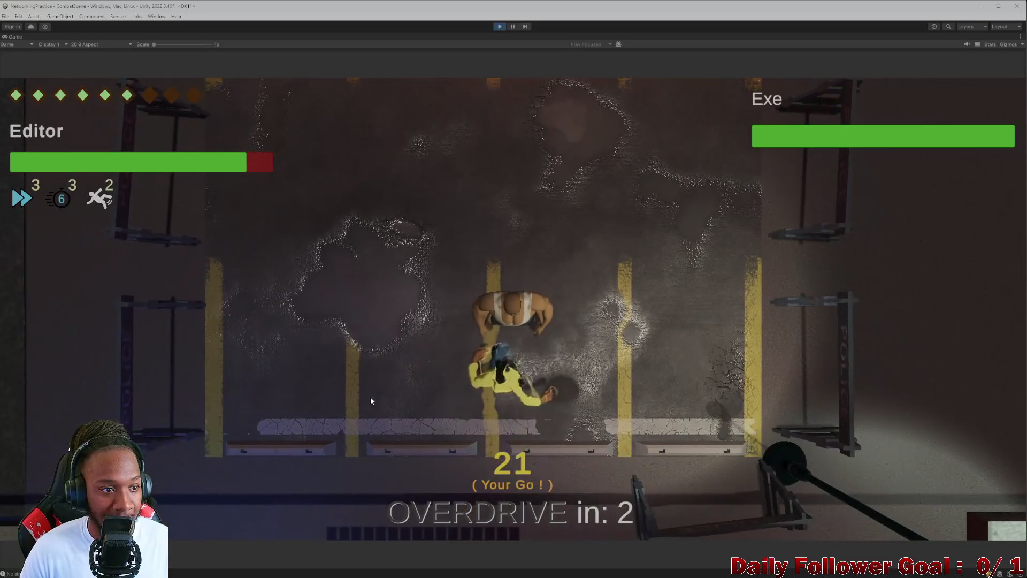
Step: Drag a path to move the Editor fighter left, then end its turn
mouse_move(509, 391)
mouse_down()
mouse_move(300, 353)
mouse_move(349, 373)
mouse_up()
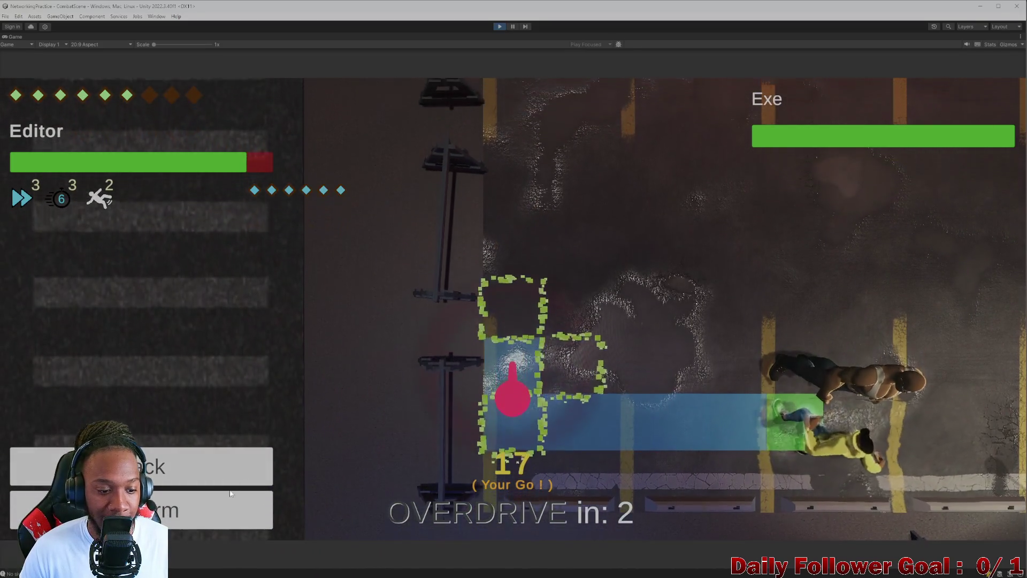
click(513, 390)
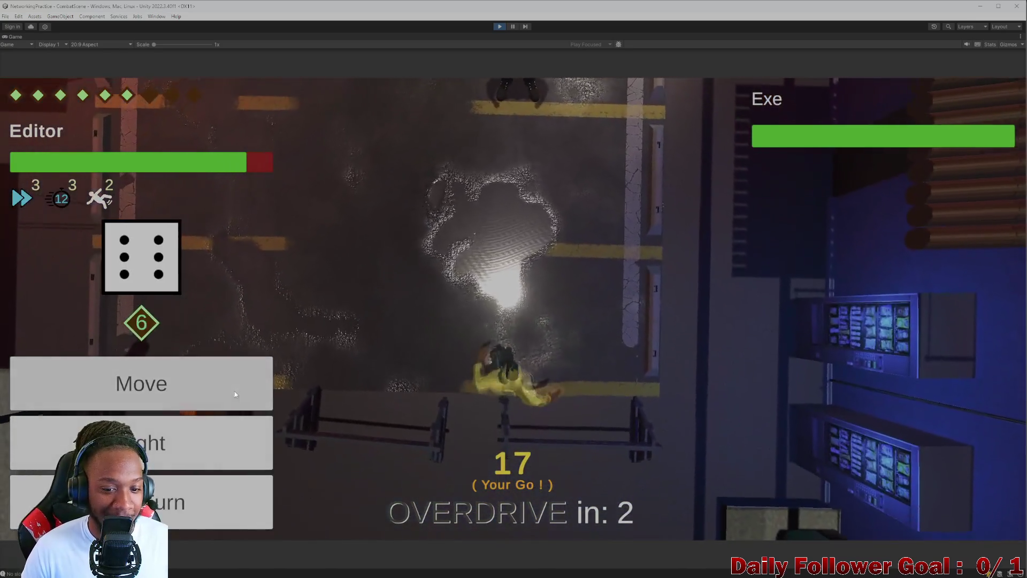
click(234, 394)
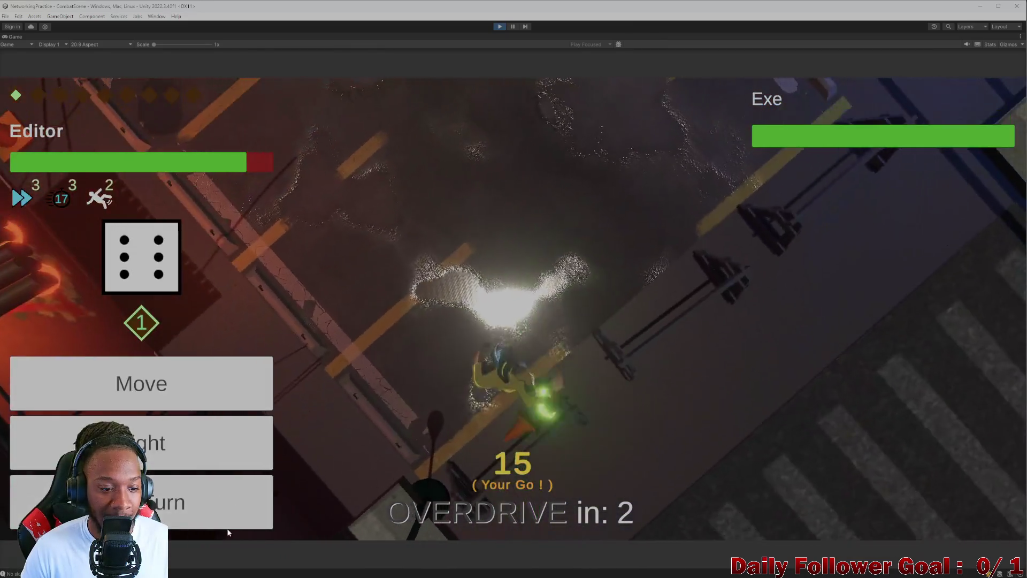
click(239, 455)
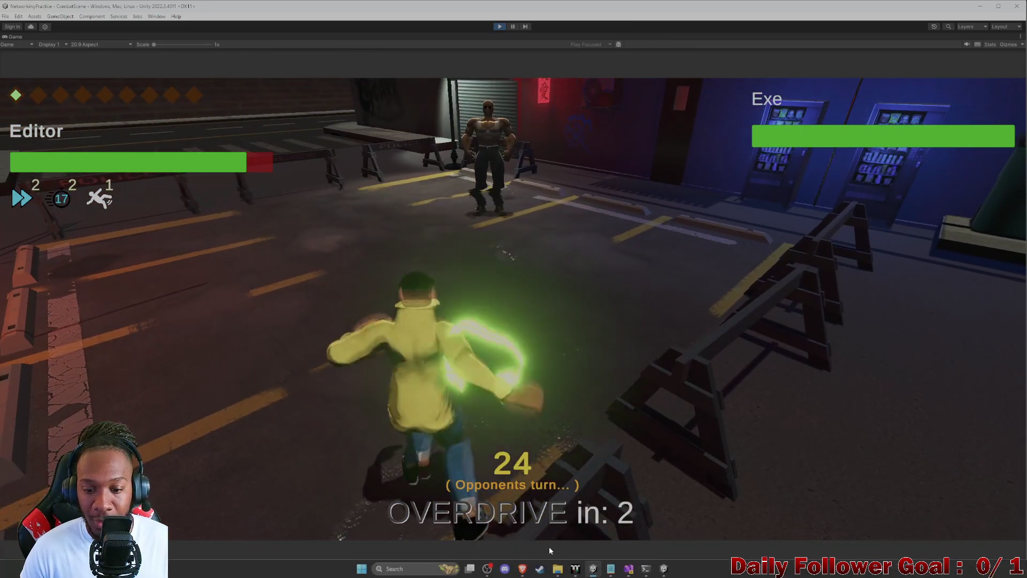
Step: In the build client, roll, move the client fighter, and end its turn
click(664, 568)
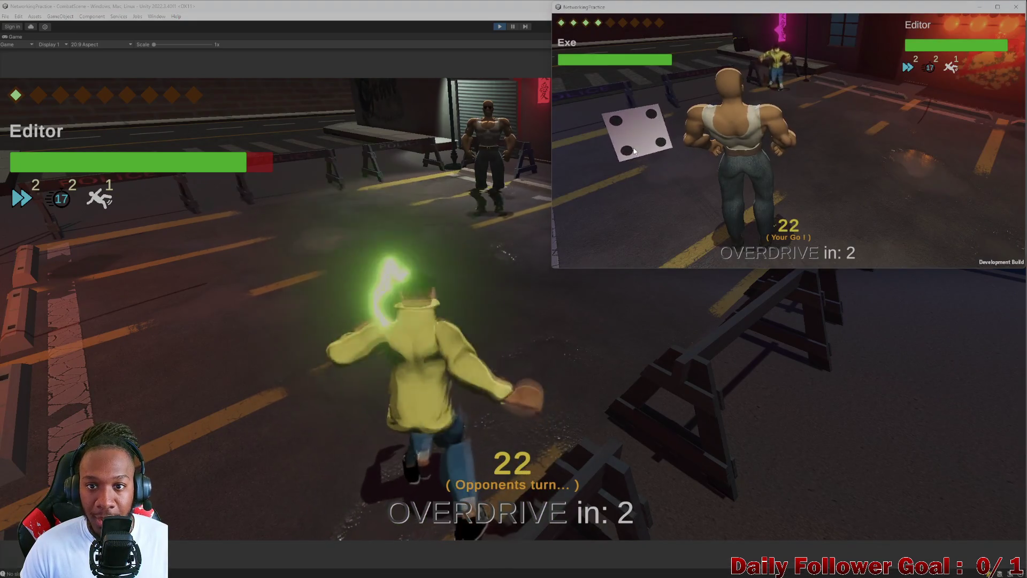
click(714, 182)
click(615, 180)
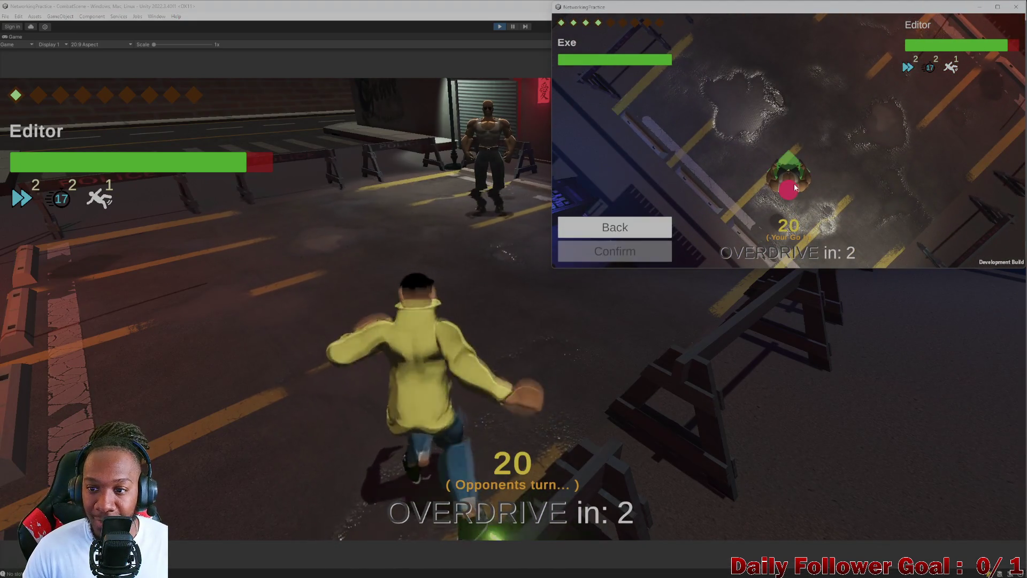
click(802, 163)
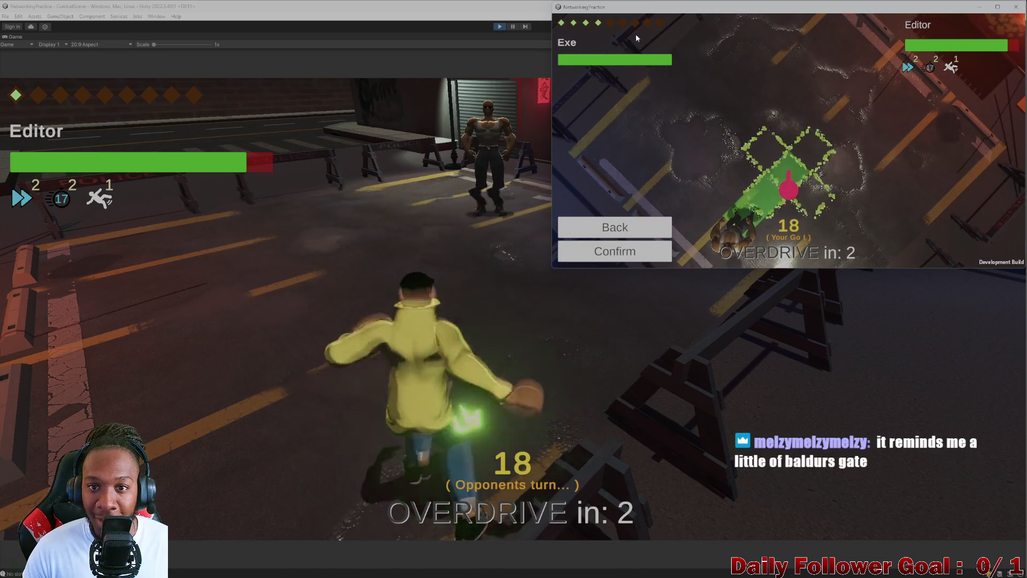
click(616, 252)
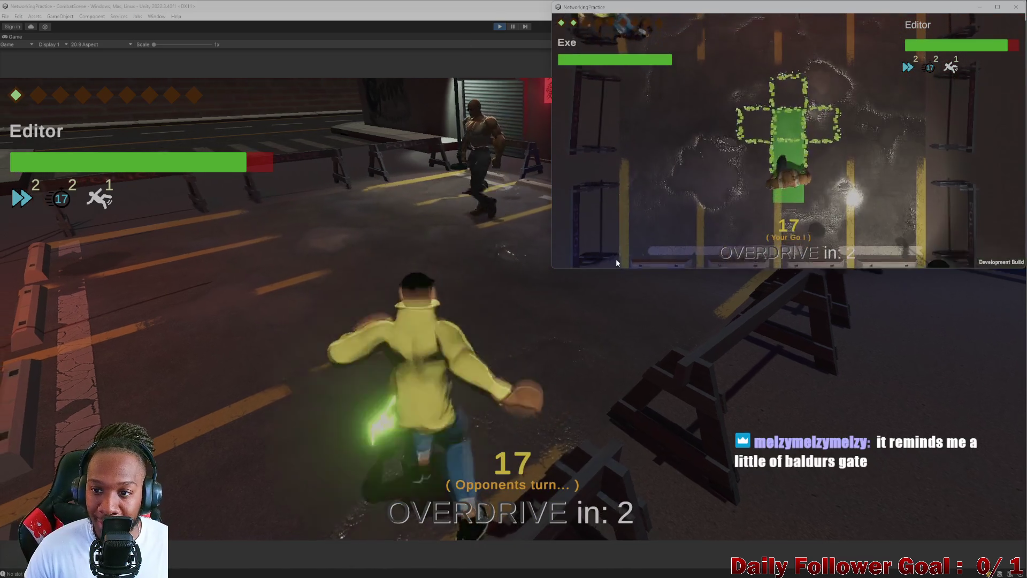
click(614, 247)
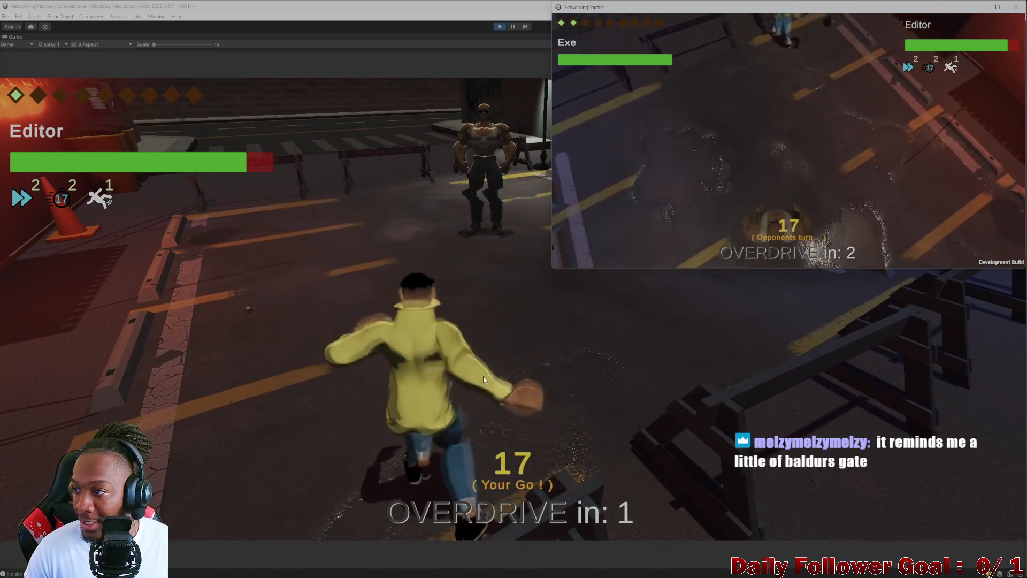
Step: Confirm the Editor fighter's move and end turn, then confirm the client fighter's move in the build
click(356, 288)
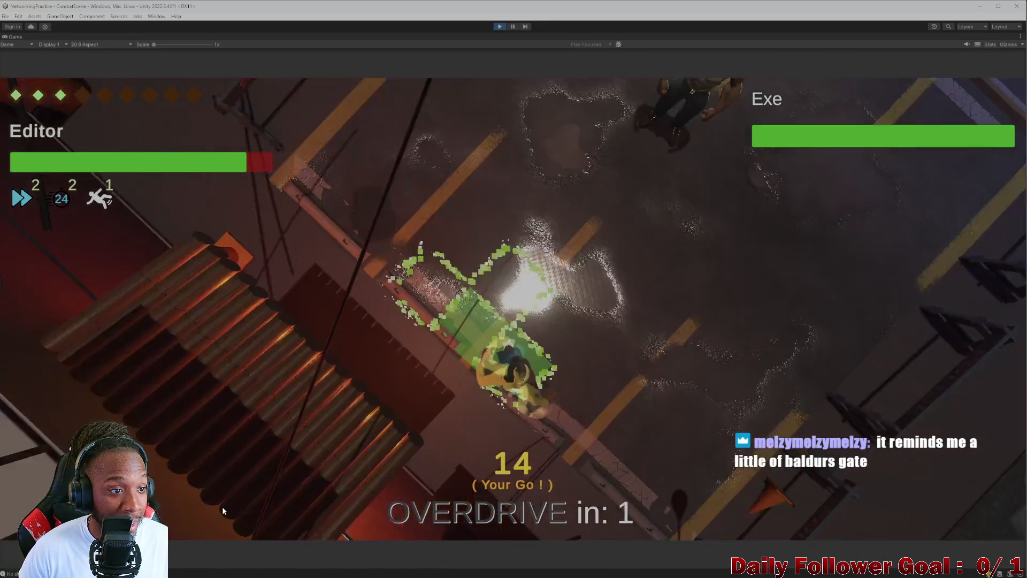
click(222, 506)
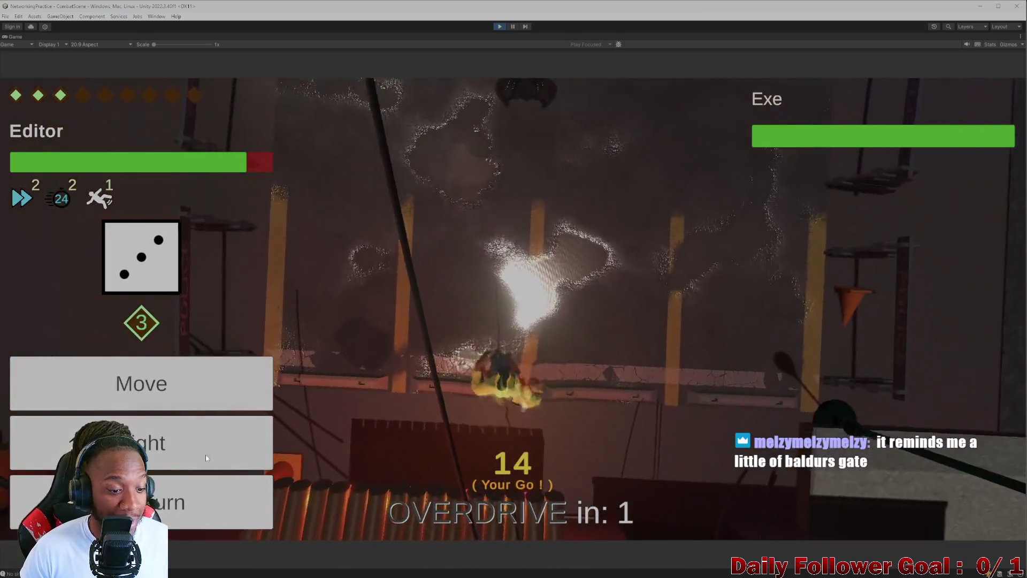
click(205, 505)
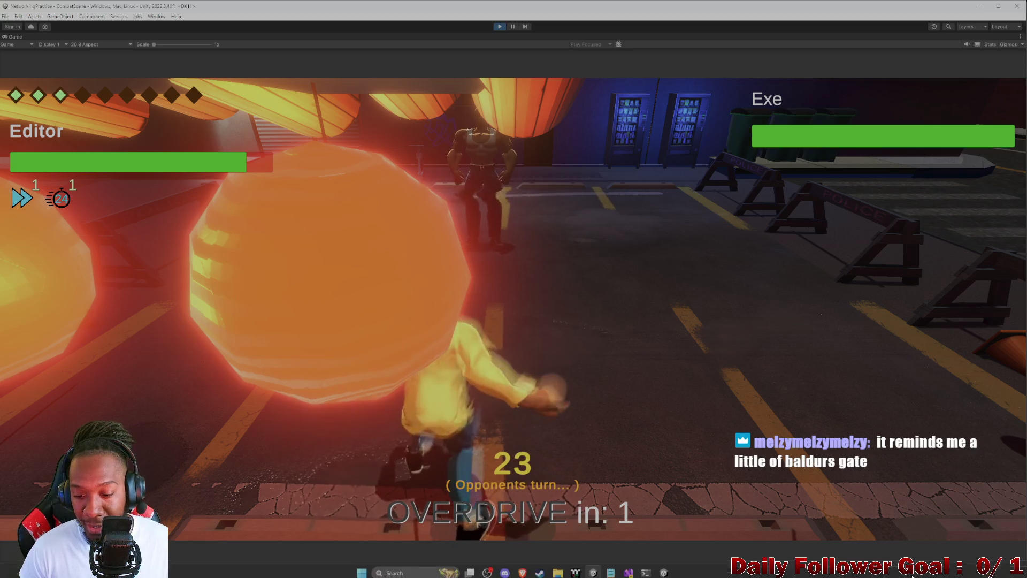
click(664, 570)
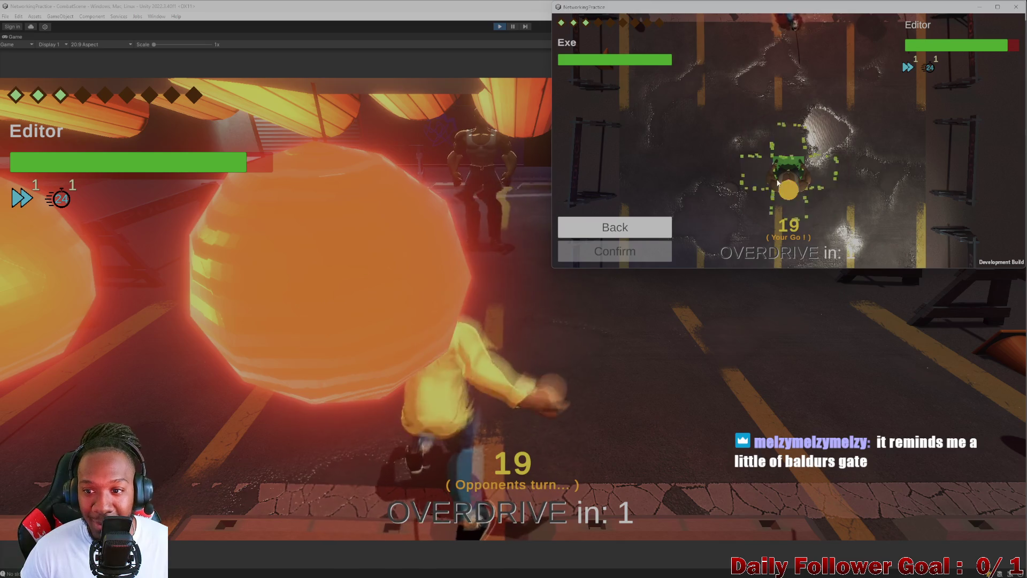
click(639, 250)
click(349, 293)
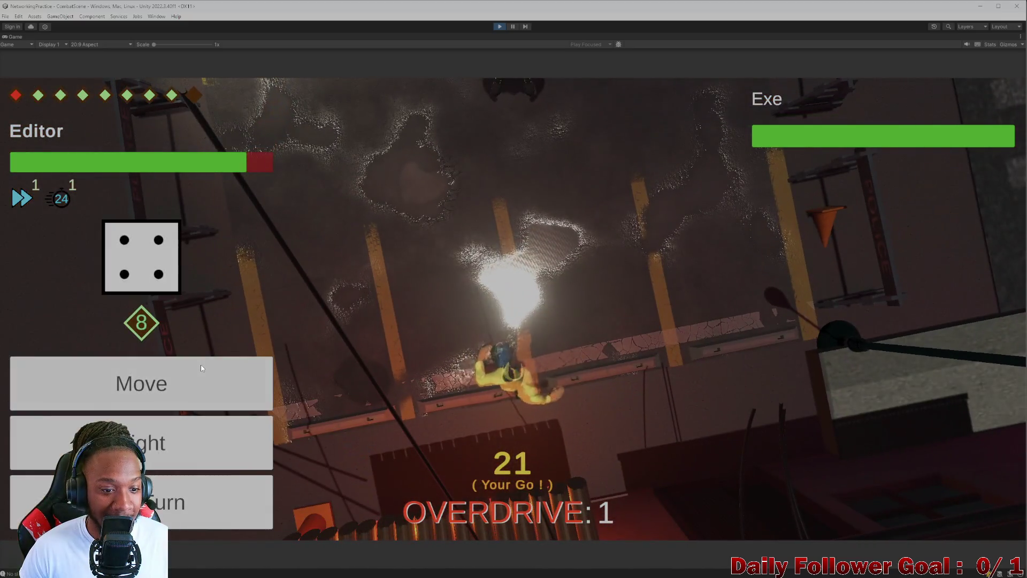
Step: Walk the Editor fighter across the street and up beside Exe
click(201, 366)
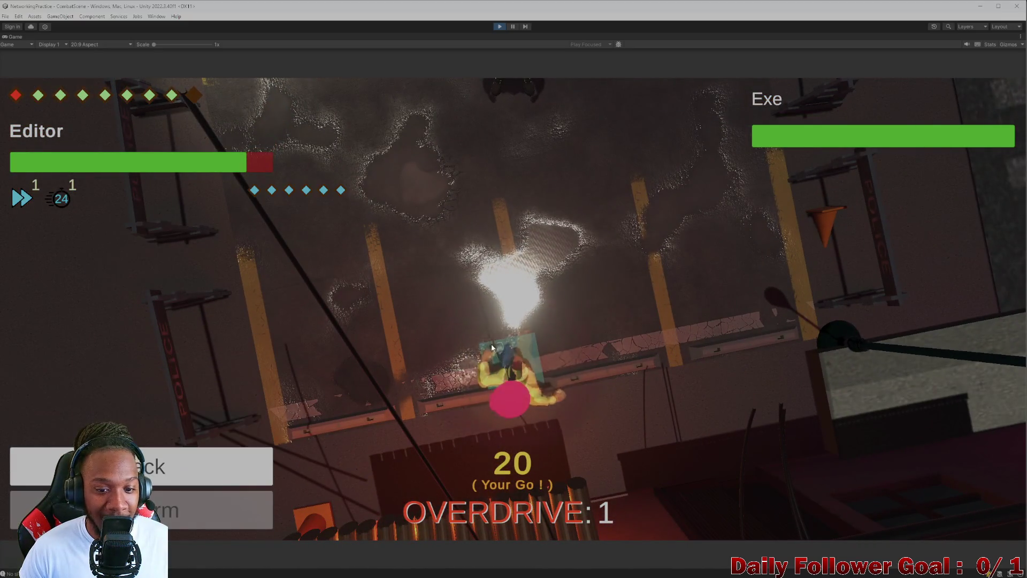
mouse_move(505, 396)
mouse_down()
mouse_move(447, 393)
mouse_move(470, 387)
mouse_move(472, 329)
mouse_move(601, 449)
mouse_move(495, 305)
mouse_move(485, 207)
mouse_move(316, 444)
mouse_up()
click(251, 512)
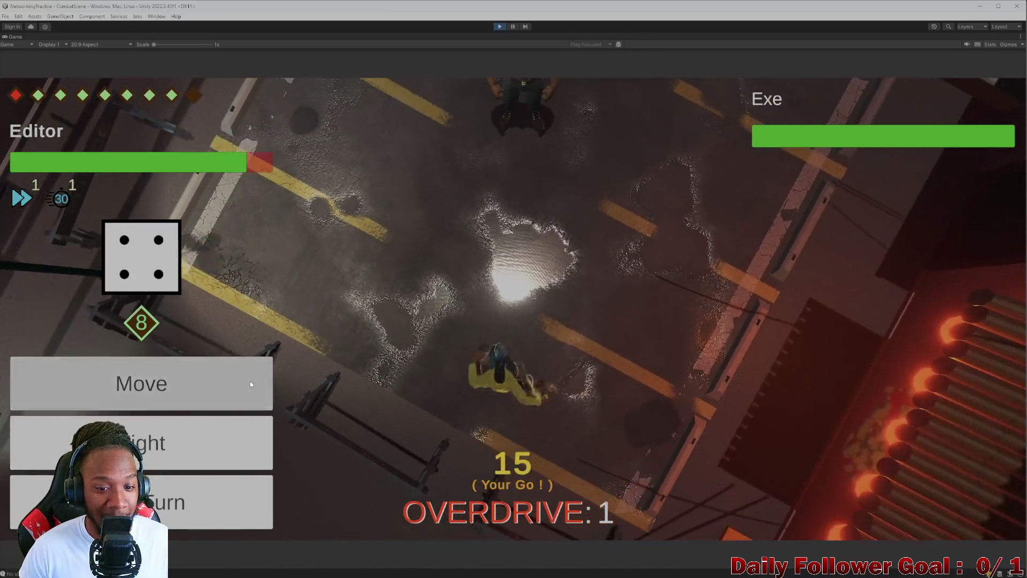
click(249, 381)
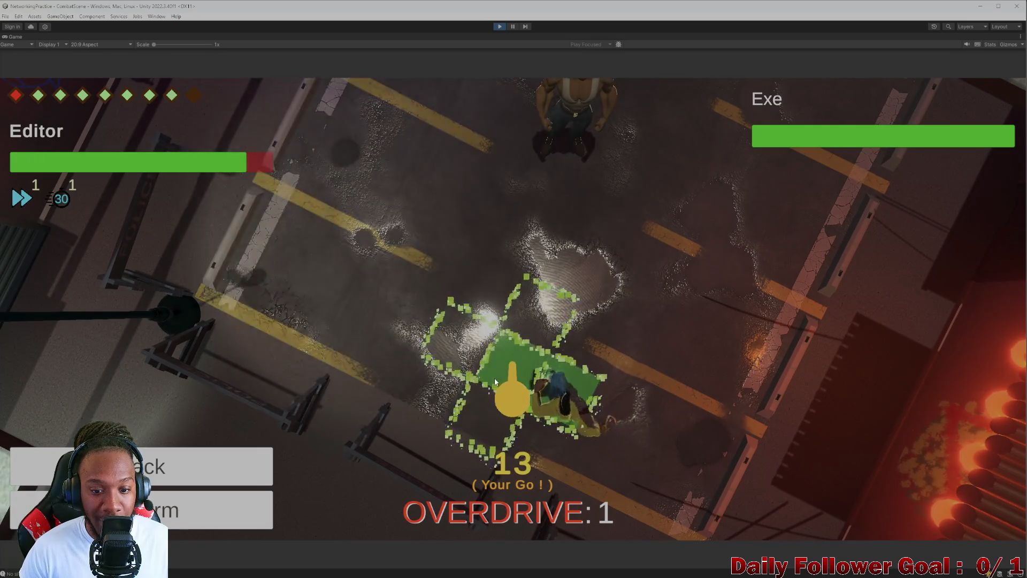
drag(481, 367, 483, 366)
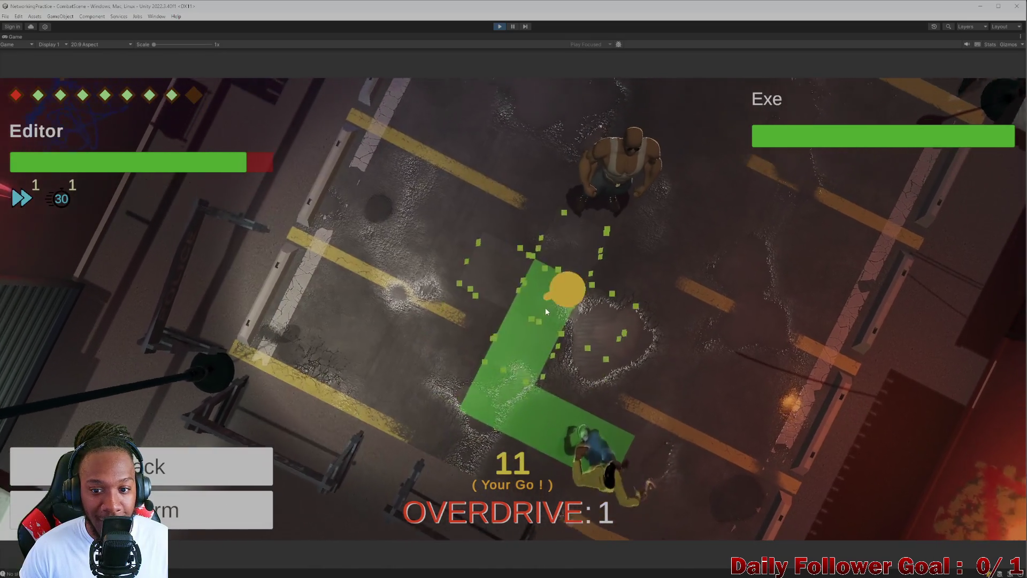
click(545, 307)
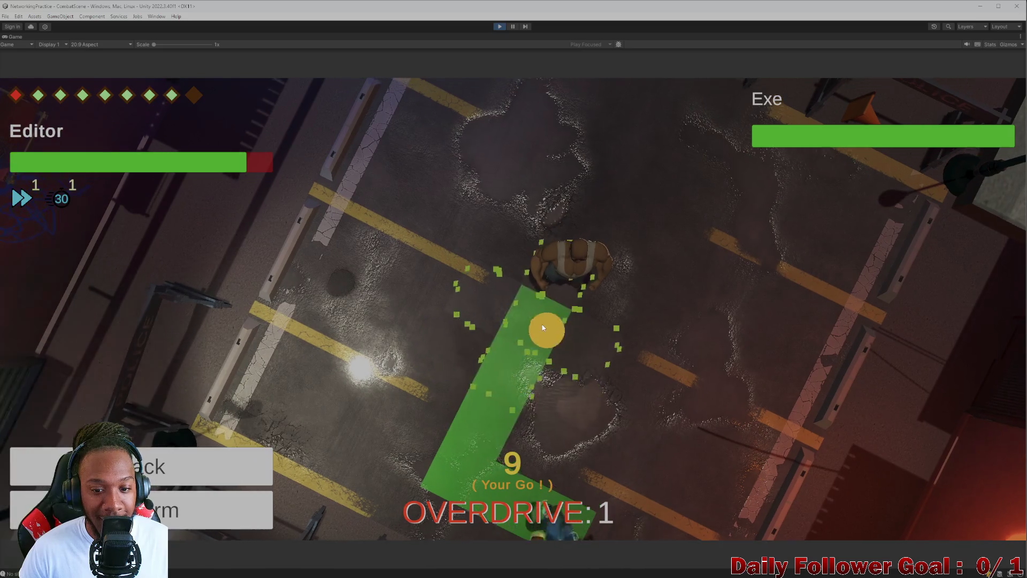
click(541, 324)
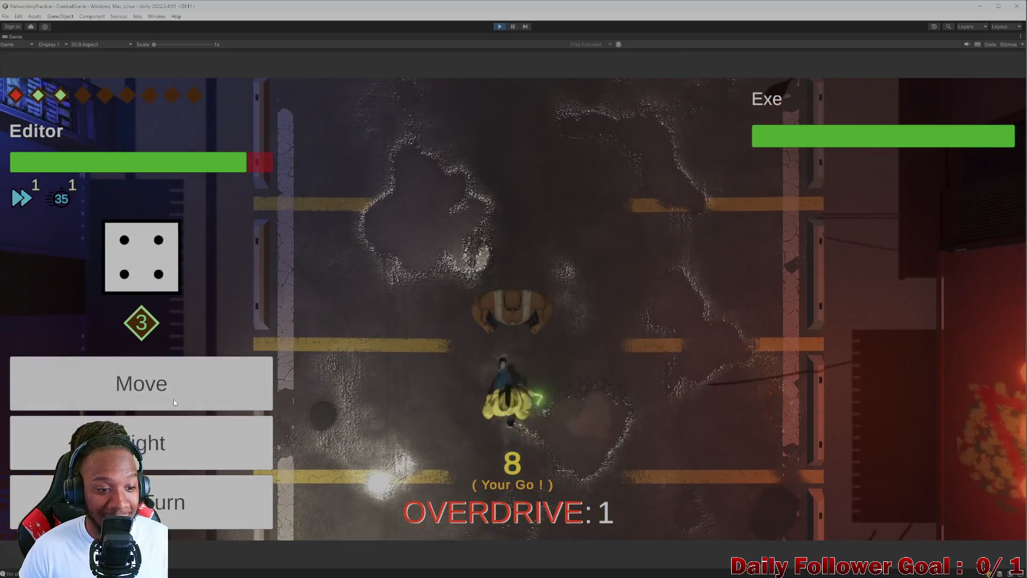
click(203, 441)
Step: Attack Exe with the Editor fighter, taking 80 of its health
click(160, 303)
click(202, 511)
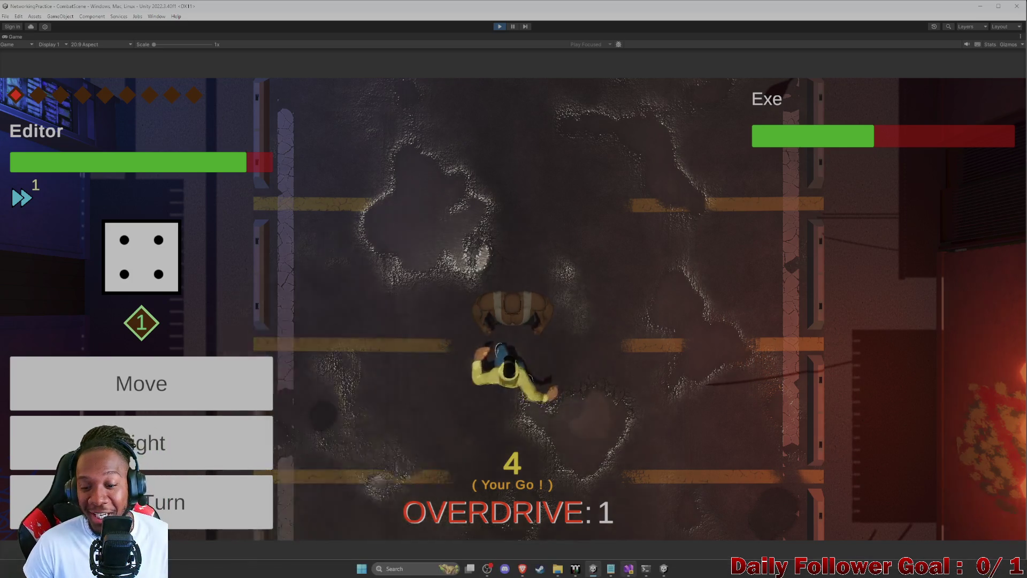
mouse_move(637, 571)
click(637, 514)
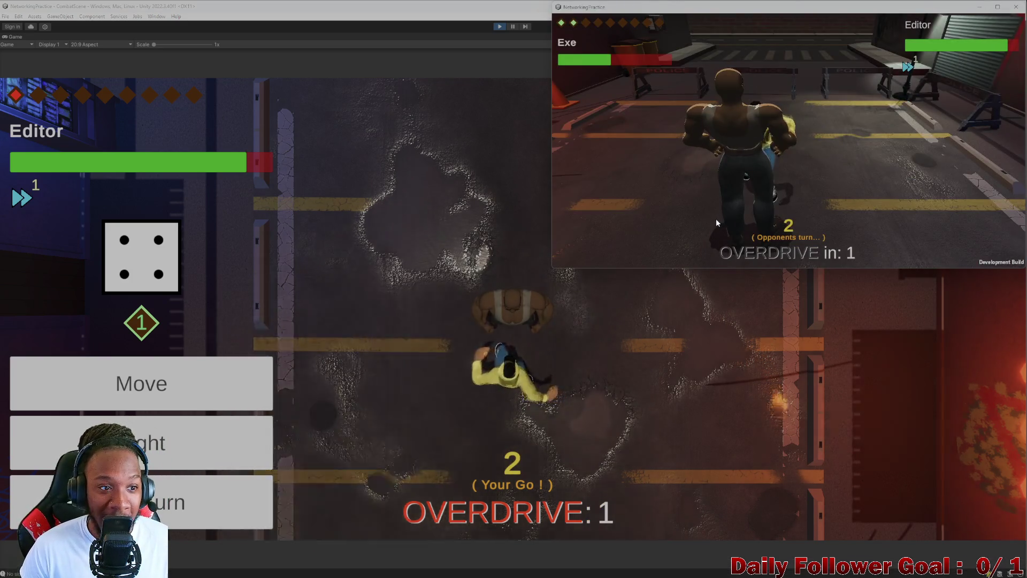
Step: End the Editor's turn, then in the build hit the Editor fighter with Haymaker
click(185, 500)
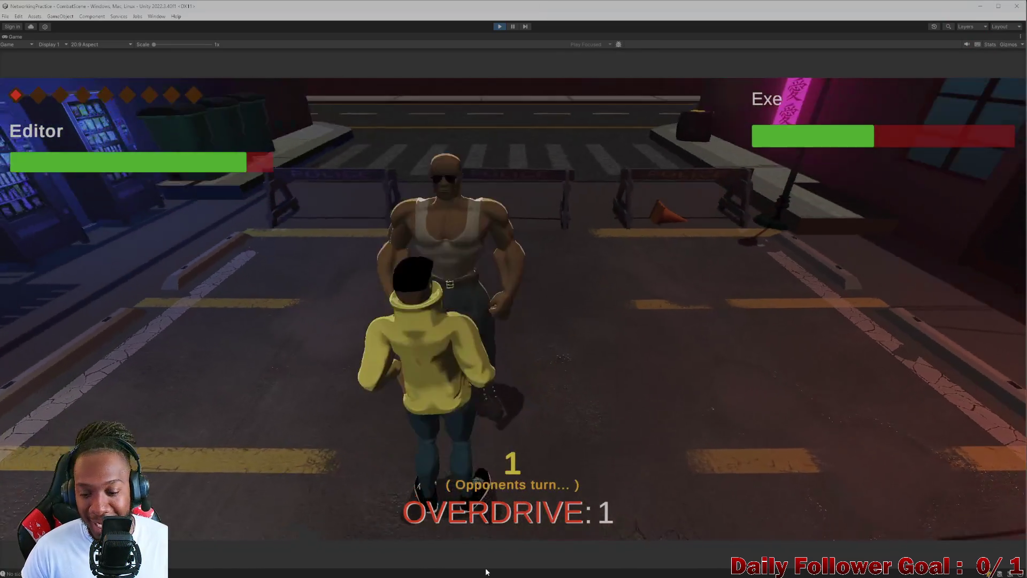
mouse_move(664, 569)
click(667, 513)
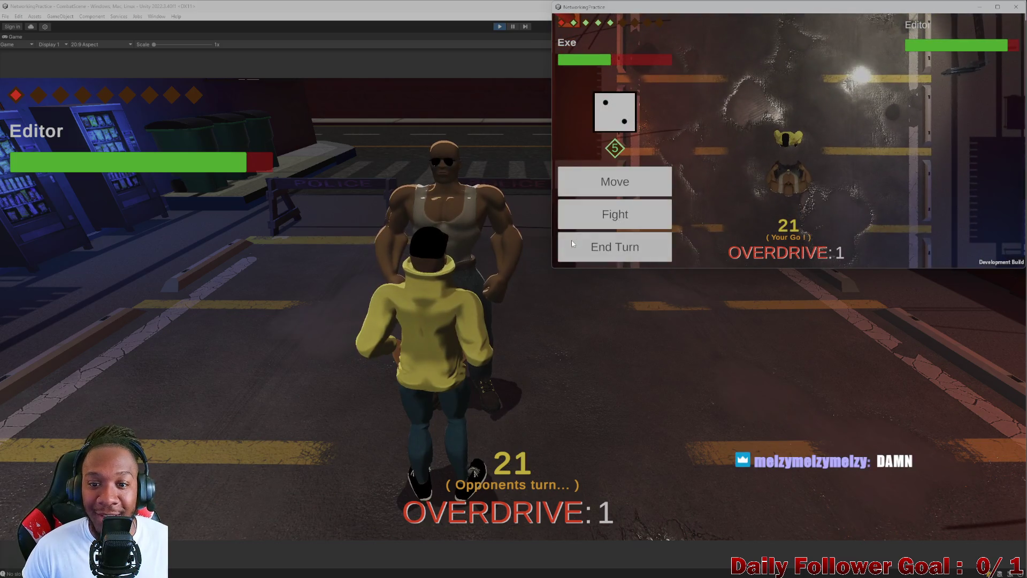
click(615, 213)
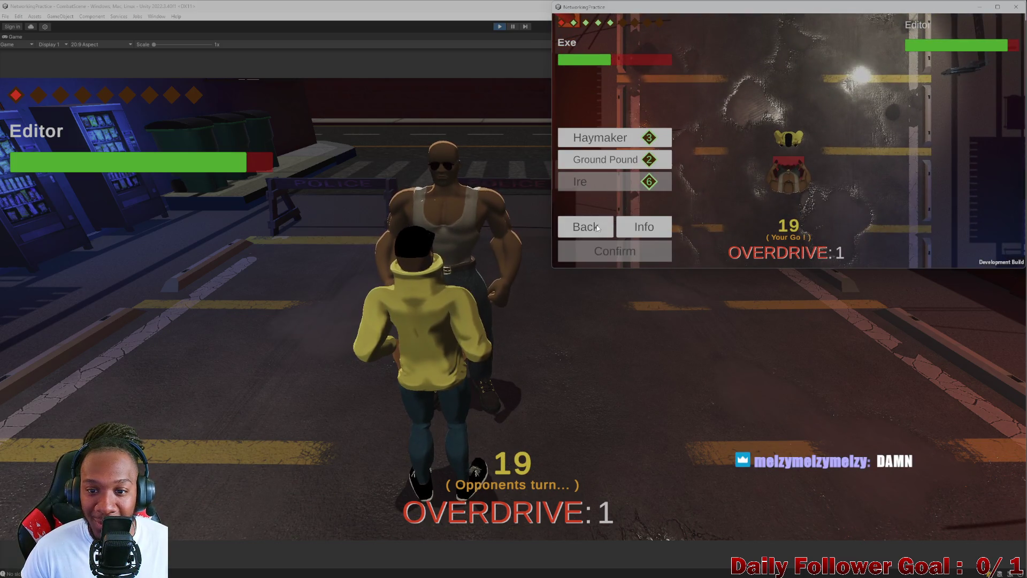
click(596, 229)
click(598, 209)
click(619, 152)
click(619, 142)
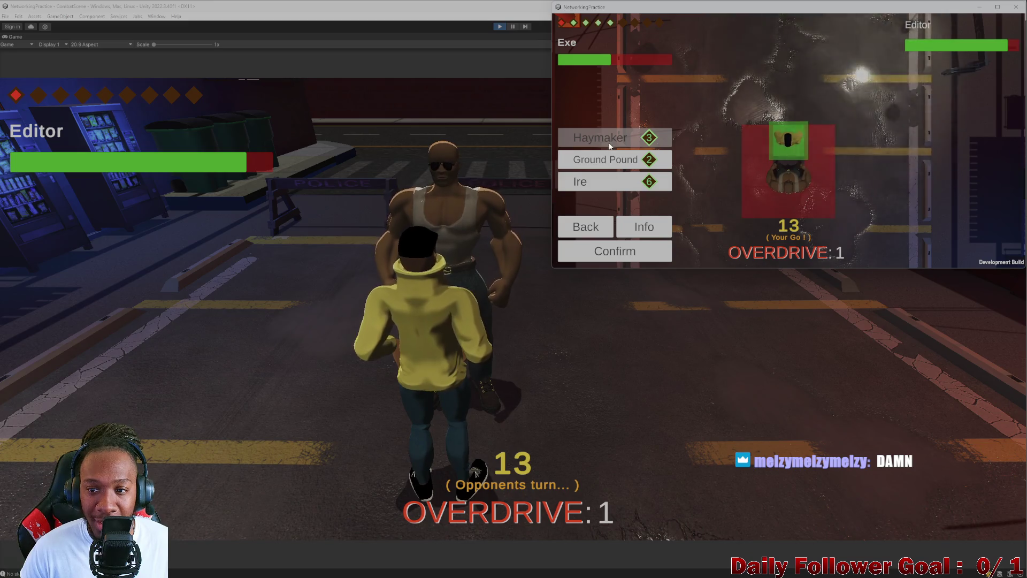
click(621, 250)
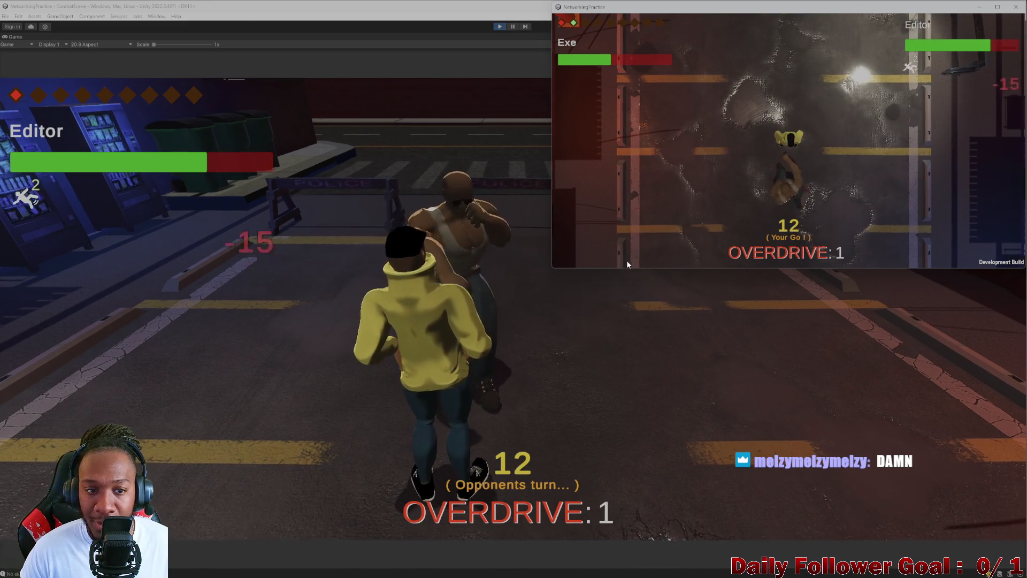
Step: Follow up with Ground Pound on the Editor fighter and end Exe's turn
click(615, 210)
click(624, 159)
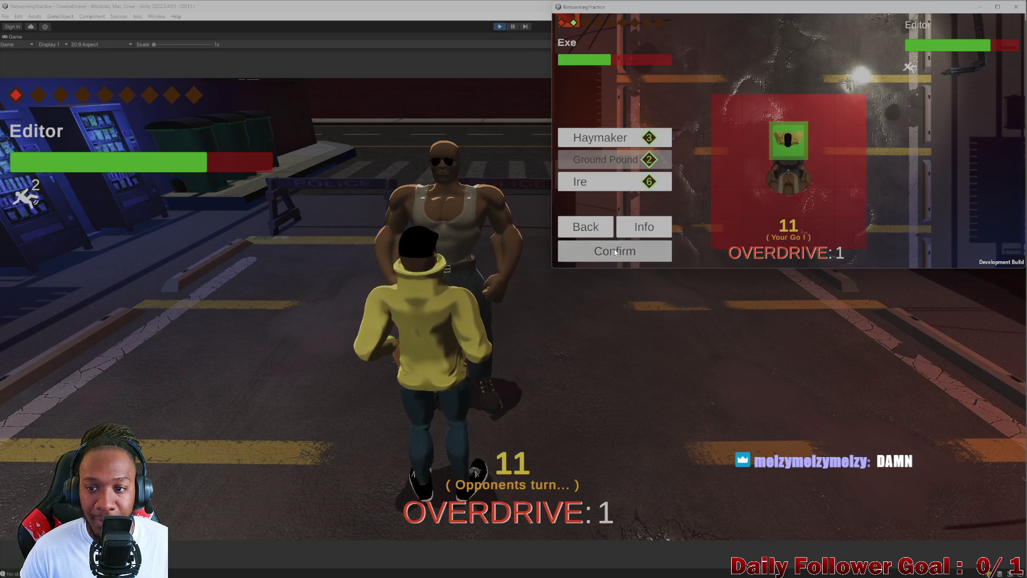
click(616, 251)
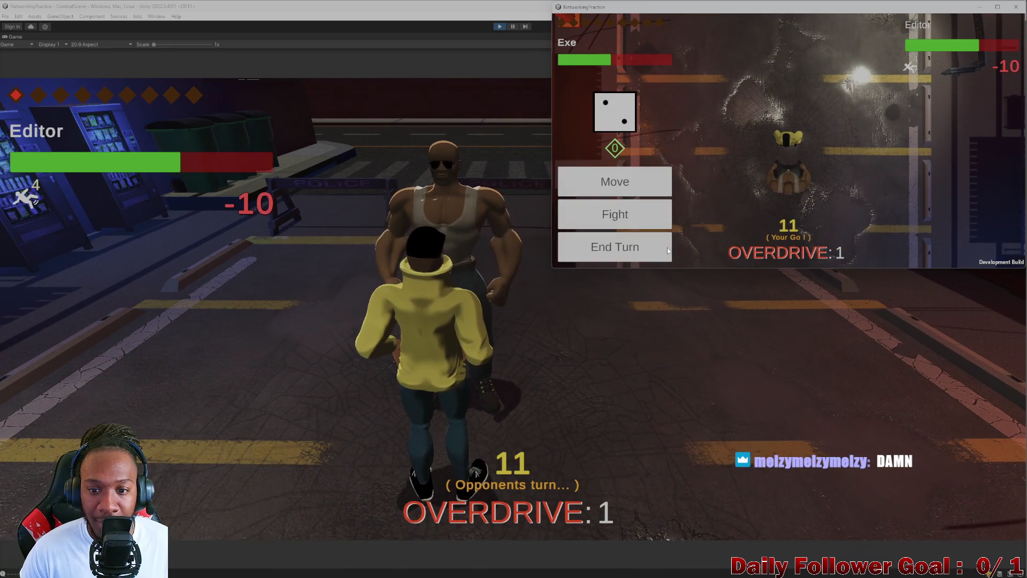
click(615, 247)
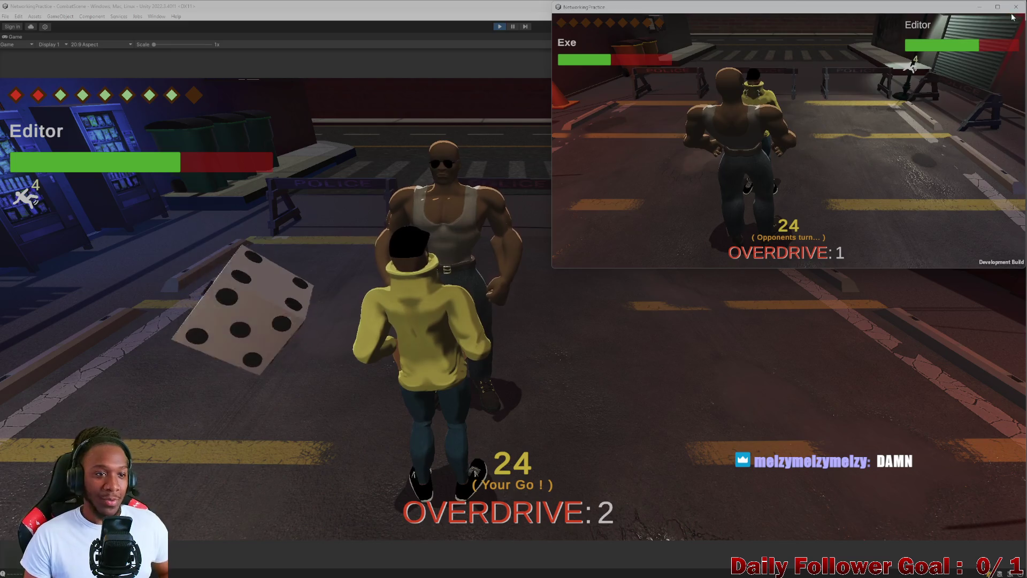
Step: Close the build client, stop Play mode, and restore the editor window
click(1014, 7)
click(498, 26)
mouse_move(519, 6)
mouse_down()
mouse_move(524, 92)
mouse_move(575, 11)
mouse_move(661, 27)
mouse_up()
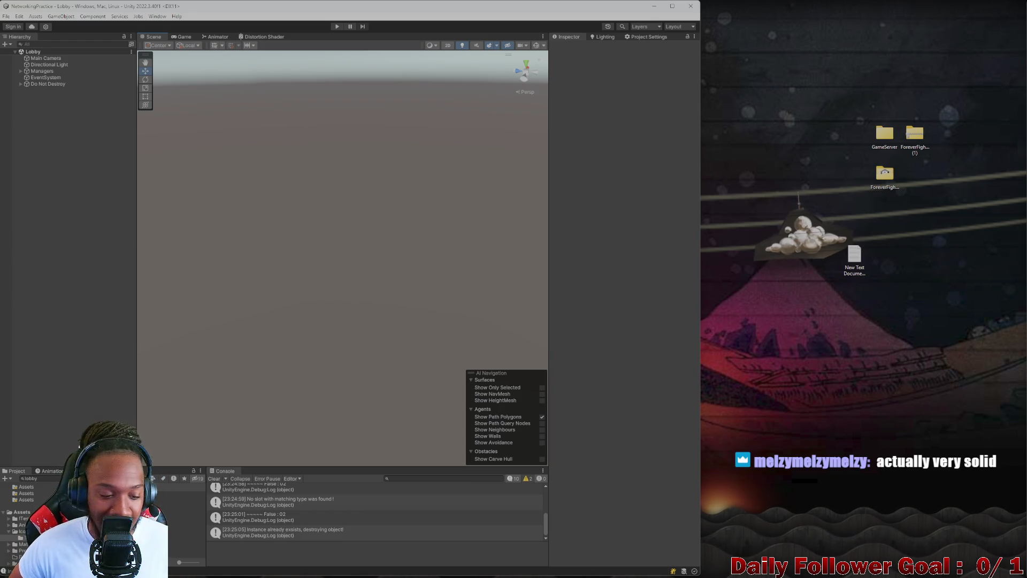
Step: Clear the Console log, then focus the Project search field holding 'lobby'
click(215, 480)
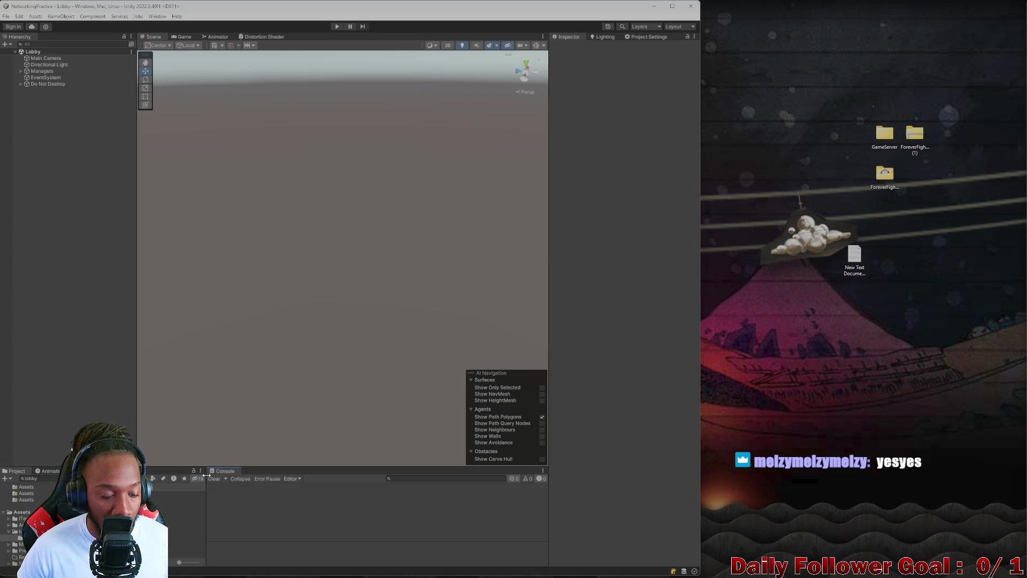
click(38, 479)
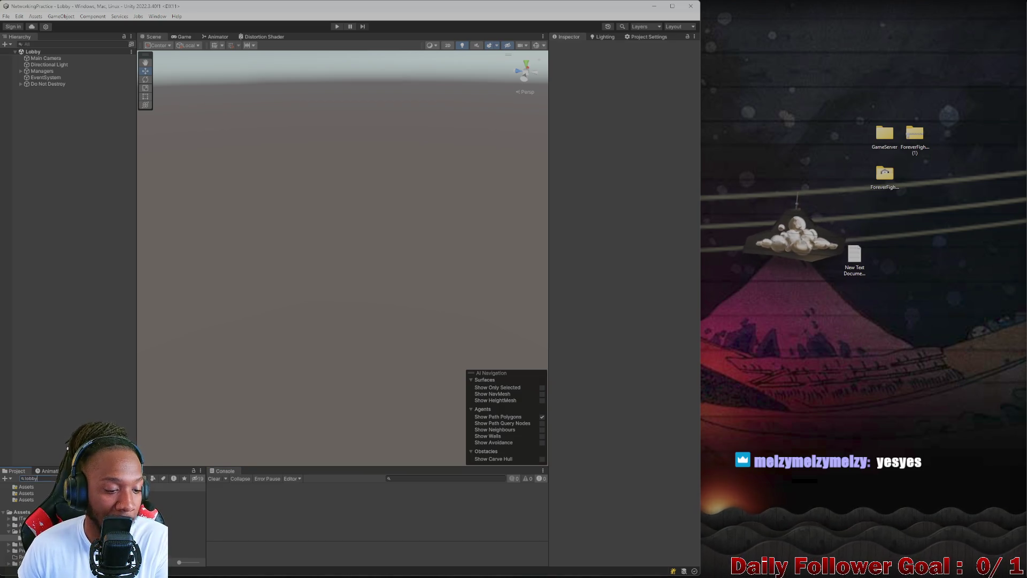
Step: Erase the 'lobby' text from the Project search field
key(BackSpace)
key(BackSpace)
key(BackSpace)
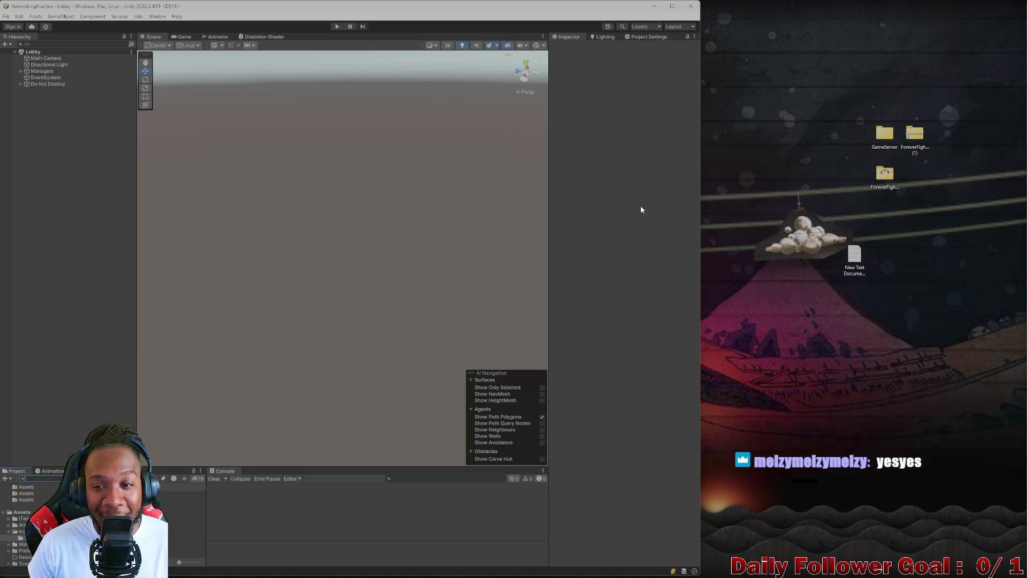
mouse_move(647, 567)
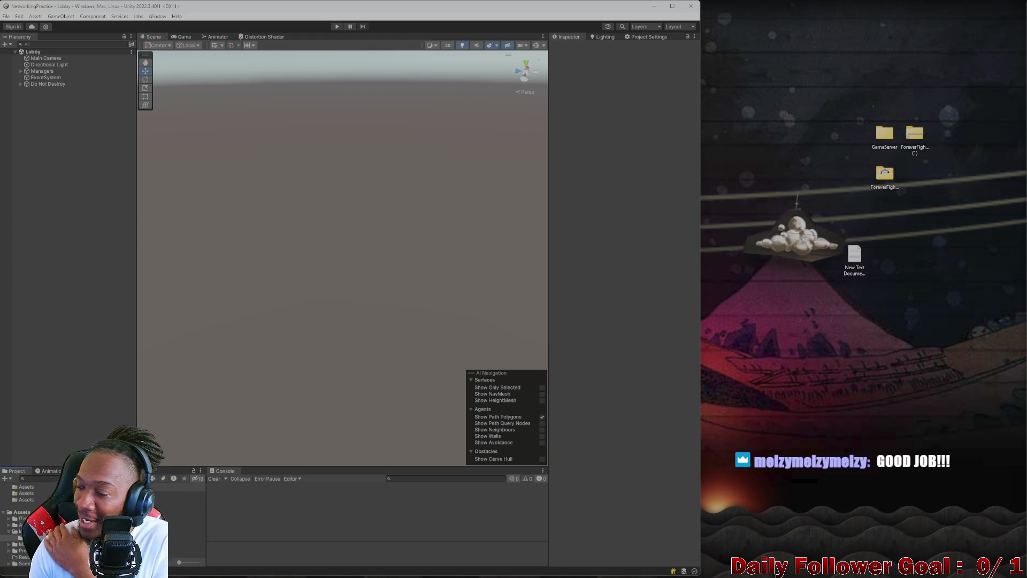
click(883, 117)
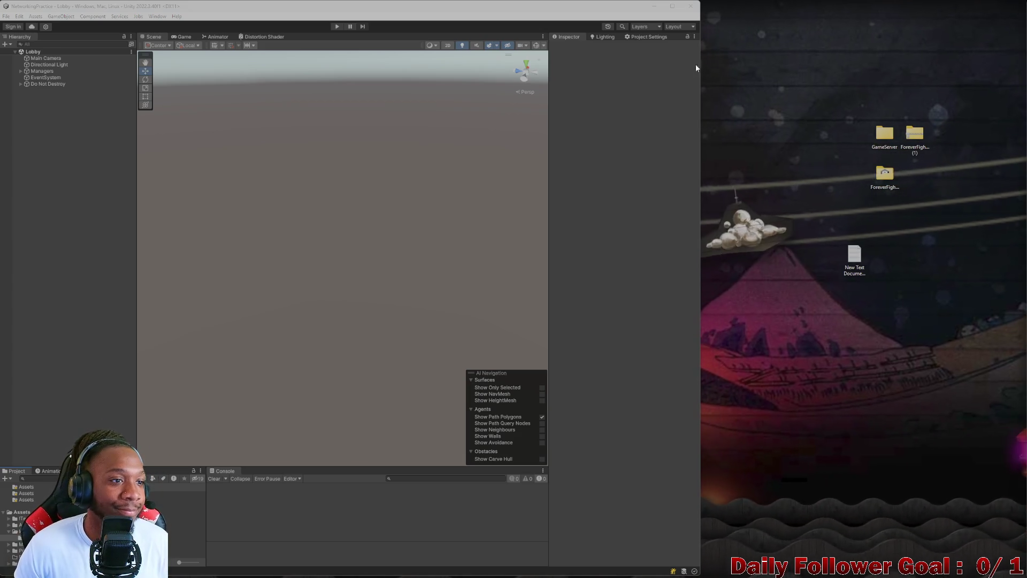
Step: Narrow the Hierarchy to widen the Scene view and widen the editor window slightly
drag(137, 227, 127, 227)
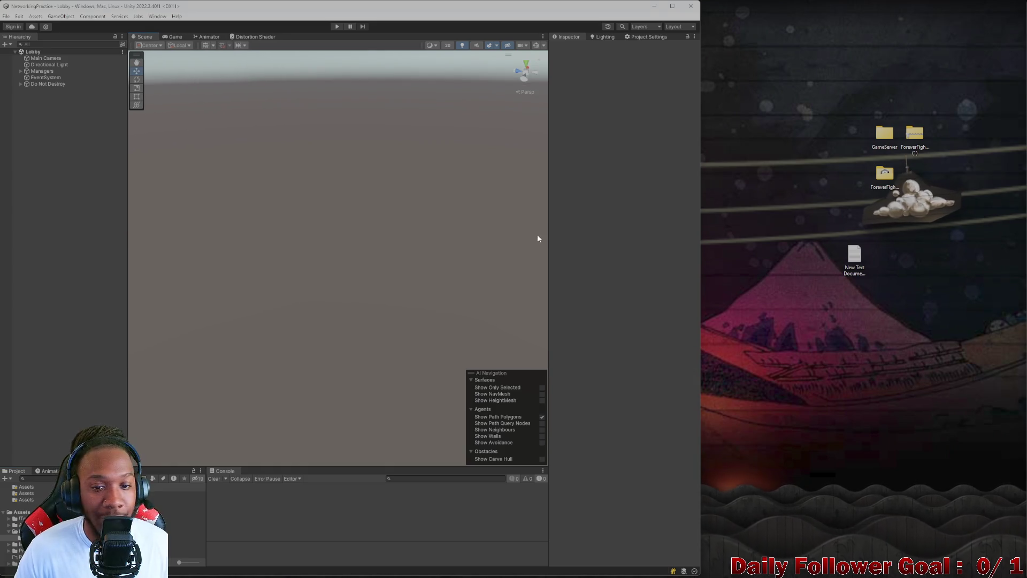
drag(701, 214, 717, 214)
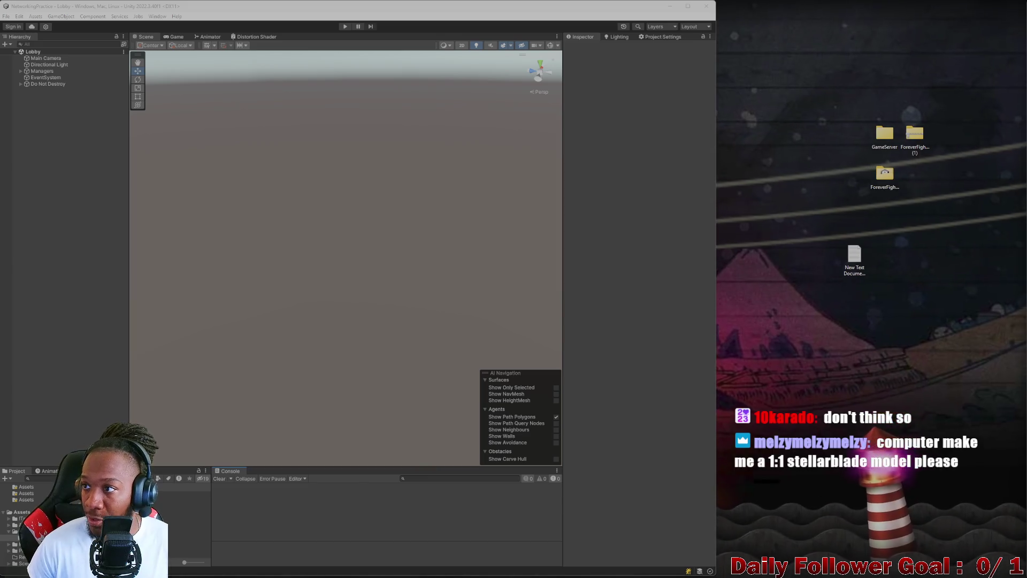
key(alt+Tab)
drag(556, 5, 654, 16)
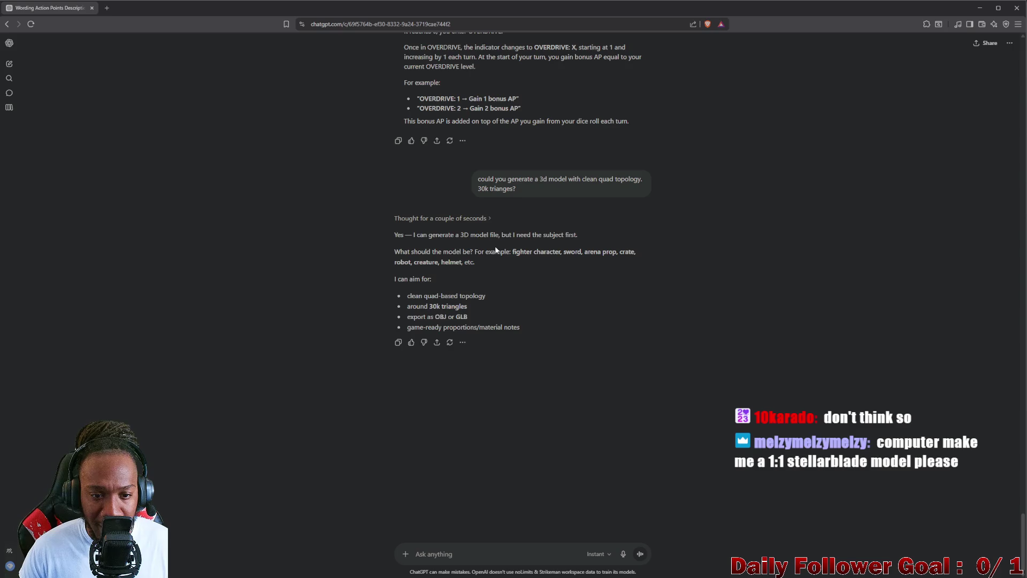
middle_click(38, 11)
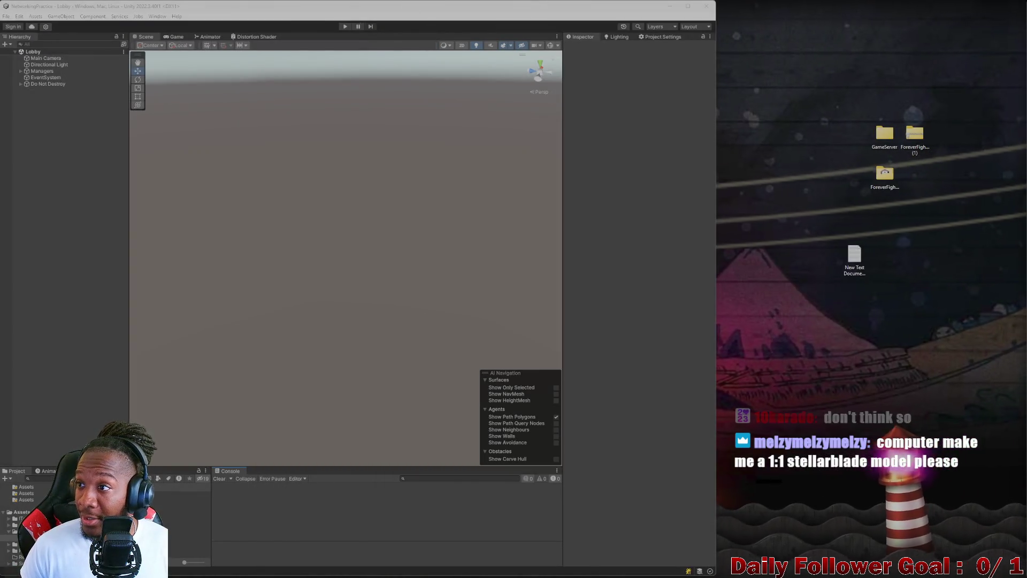
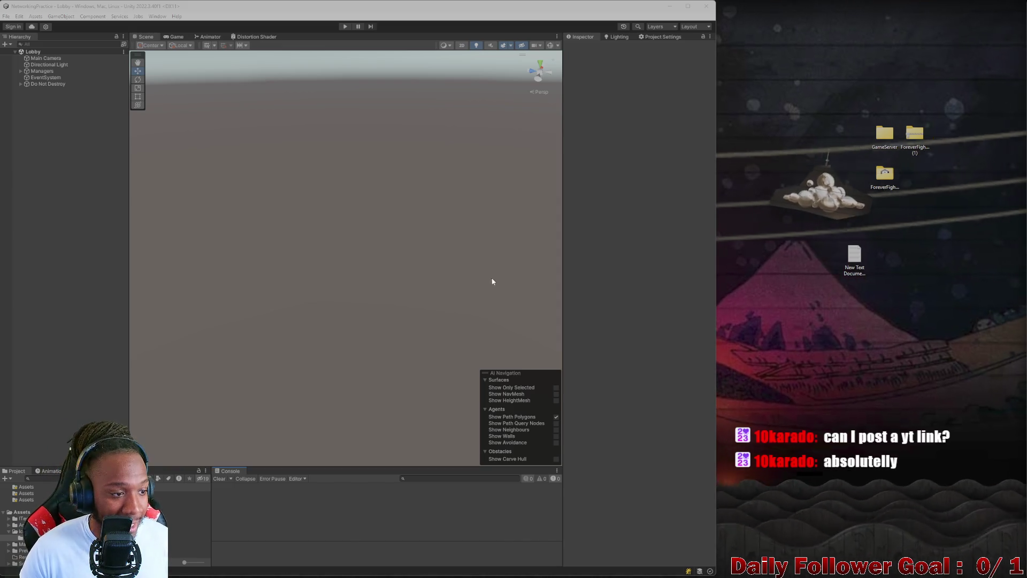
Step: Resize the editor window, widen the Project panel and shorten the bottom dock panels
mouse_move(435, 12)
mouse_down()
mouse_move(485, 55)
mouse_move(680, 22)
mouse_up()
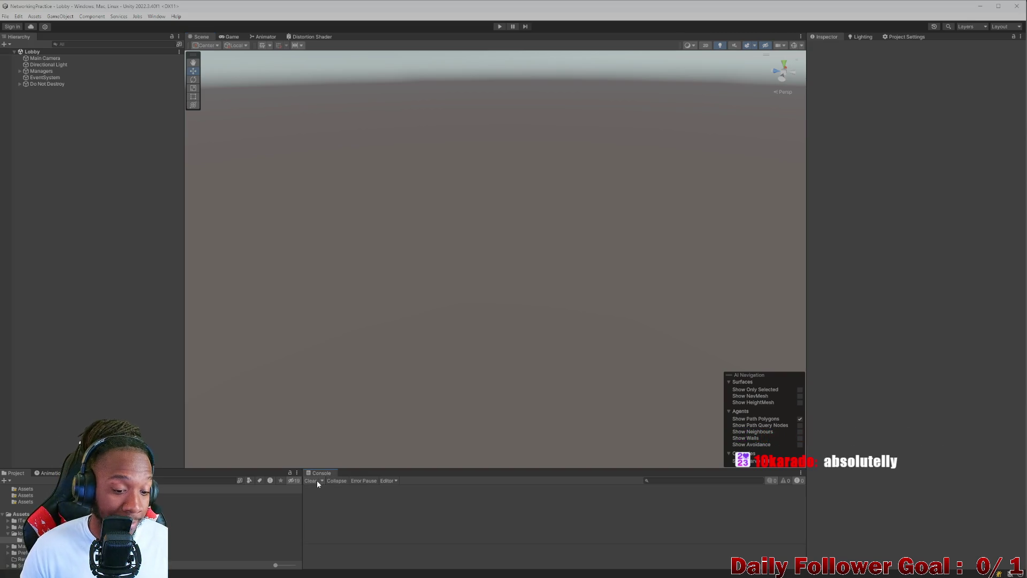
drag(303, 484, 321, 484)
drag(257, 473, 260, 483)
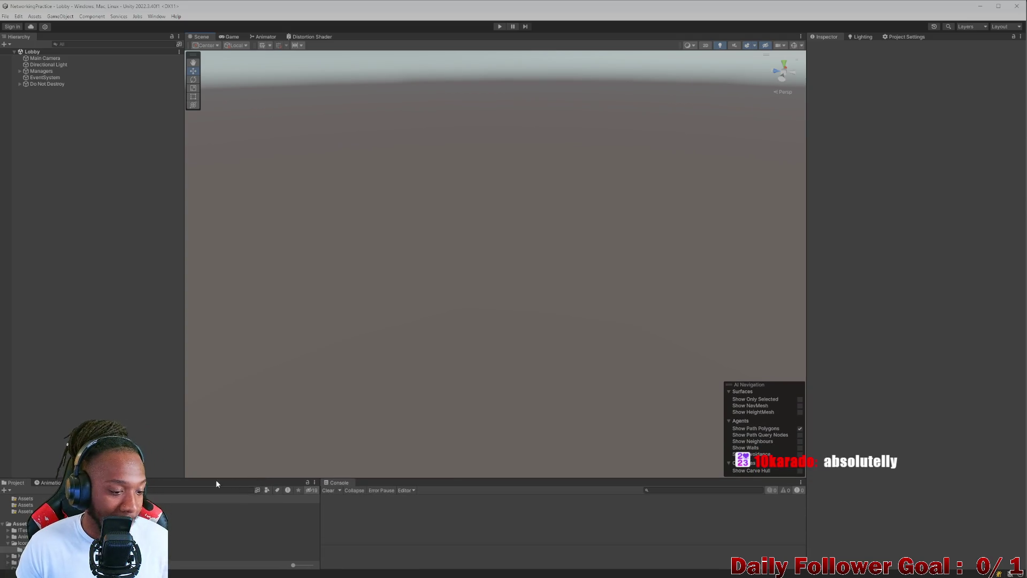
scroll(21, 529, up, 3)
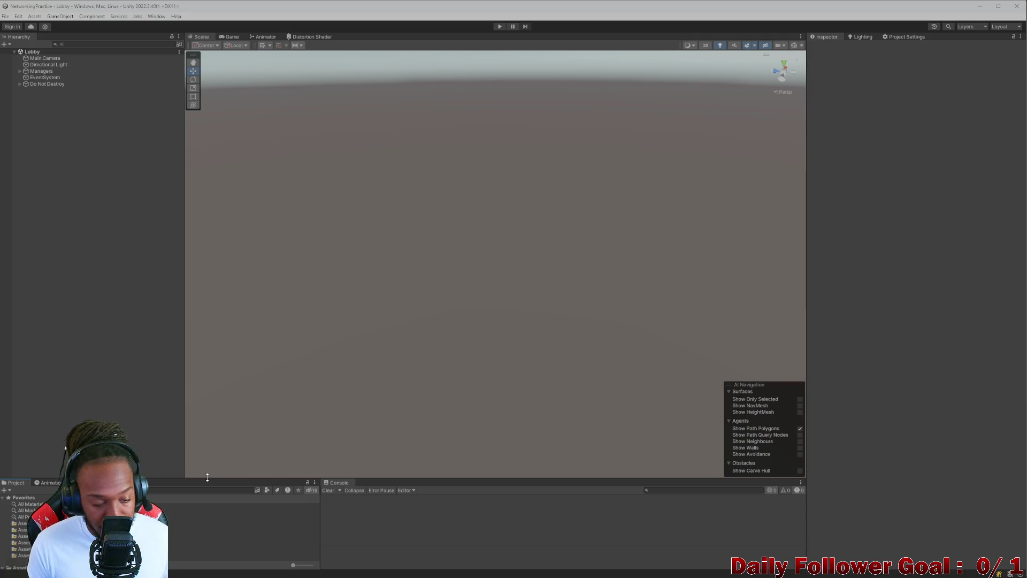
Step: Show the Animation panel in place of the Project panel
click(49, 483)
click(21, 484)
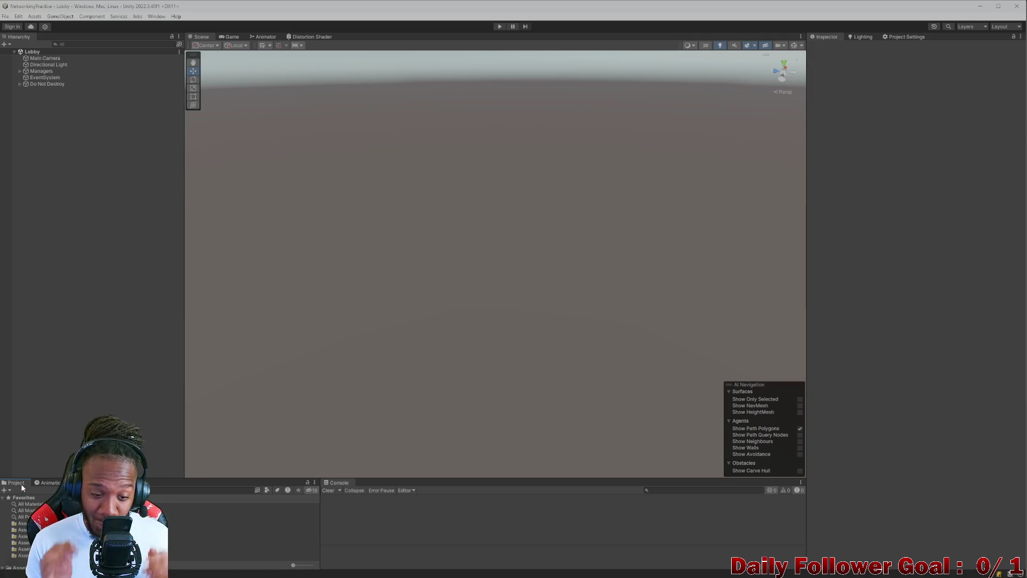
click(49, 483)
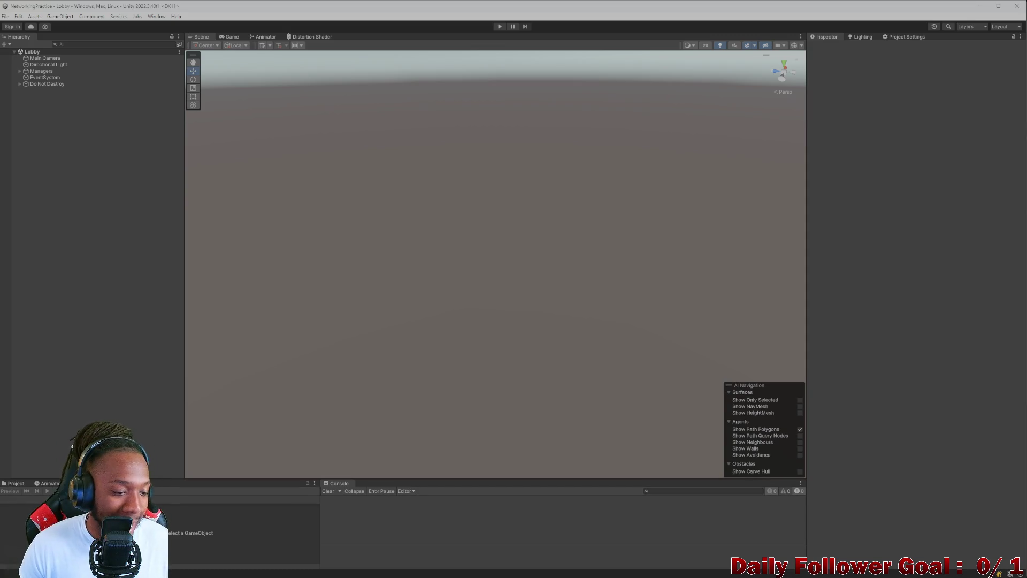
Step: Toggle between Animation and Project, ending on Project, and slightly enlarge the bottom panels
click(55, 486)
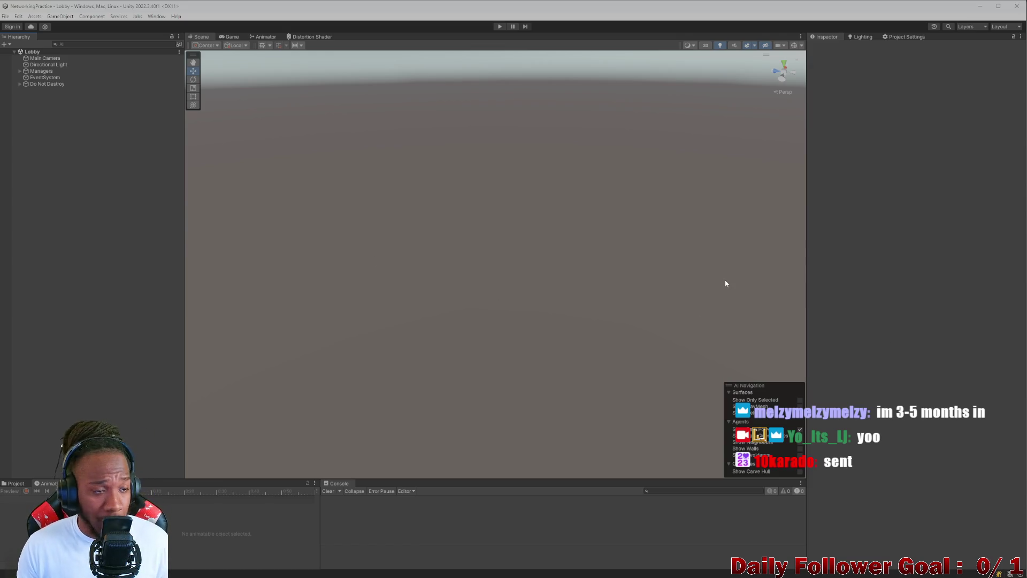
click(11, 484)
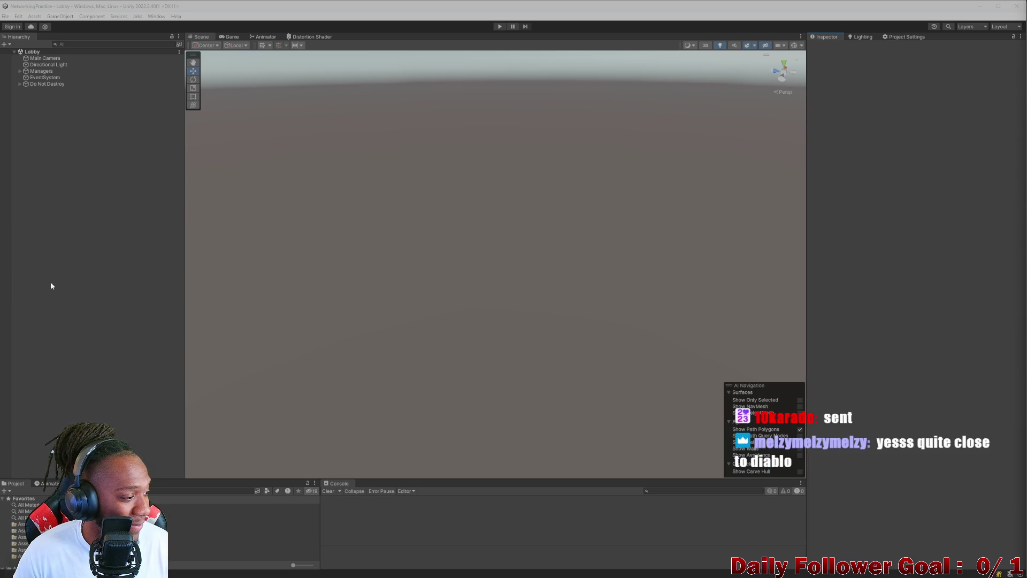
click(77, 277)
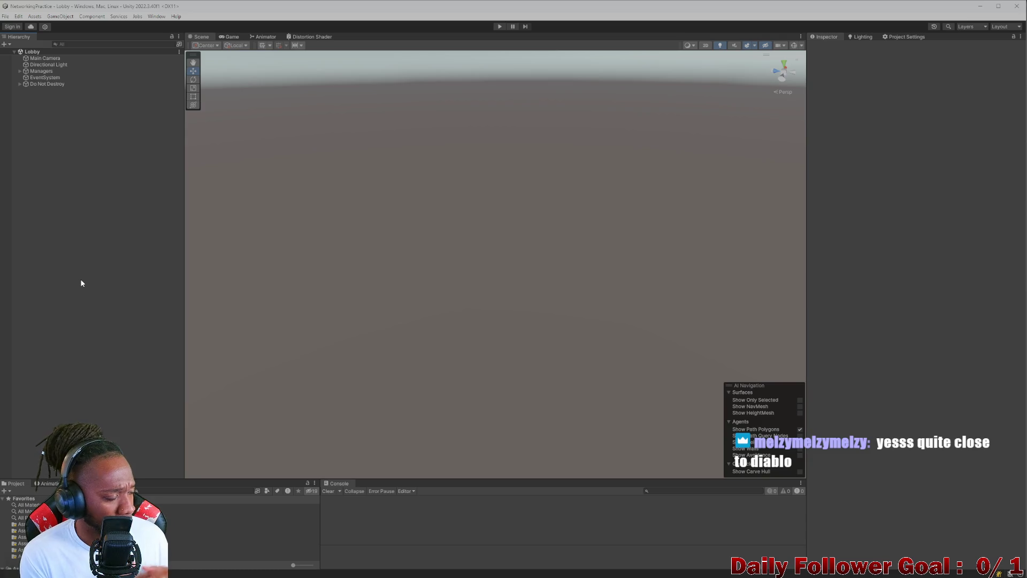
click(47, 483)
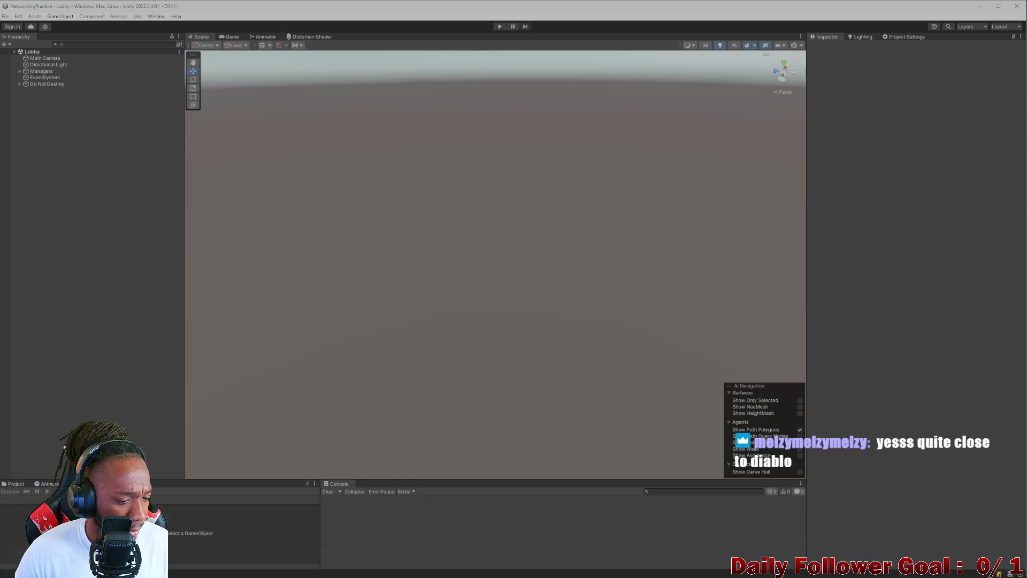
click(16, 484)
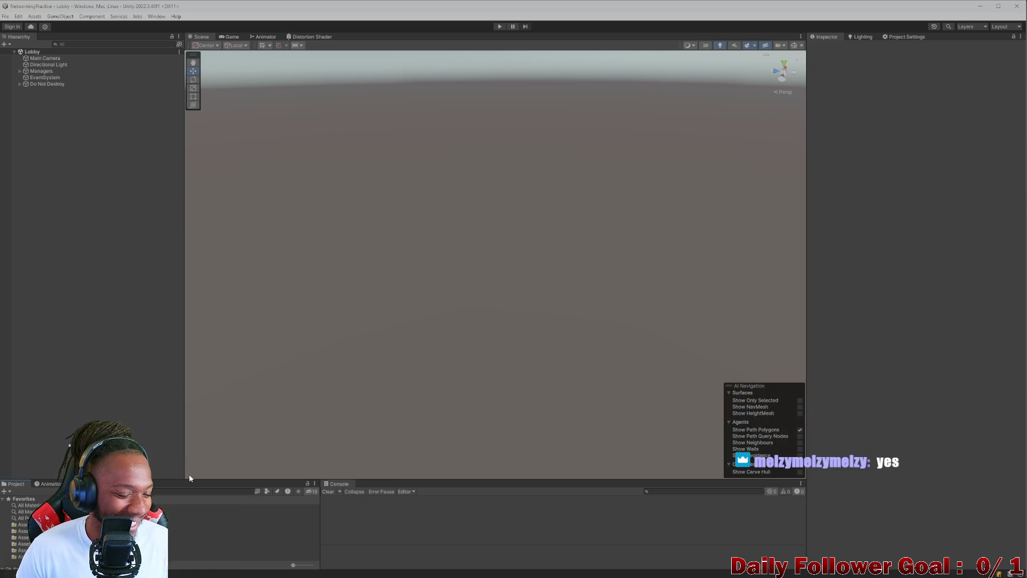
drag(227, 480, 230, 476)
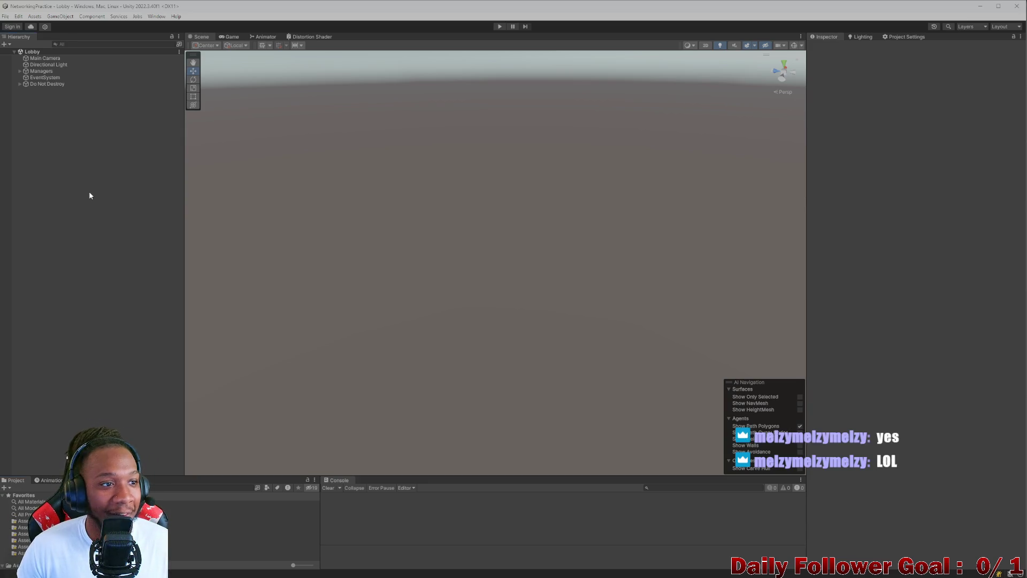
Step: Search the project assets for 'to play' and open the How To Play scene
click(187, 487)
text(to)
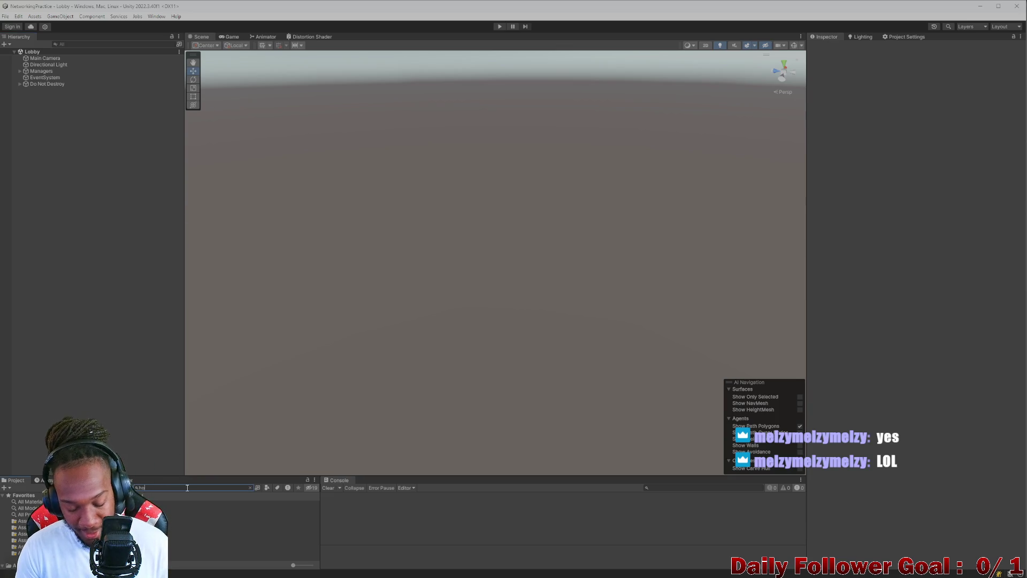
text( play)
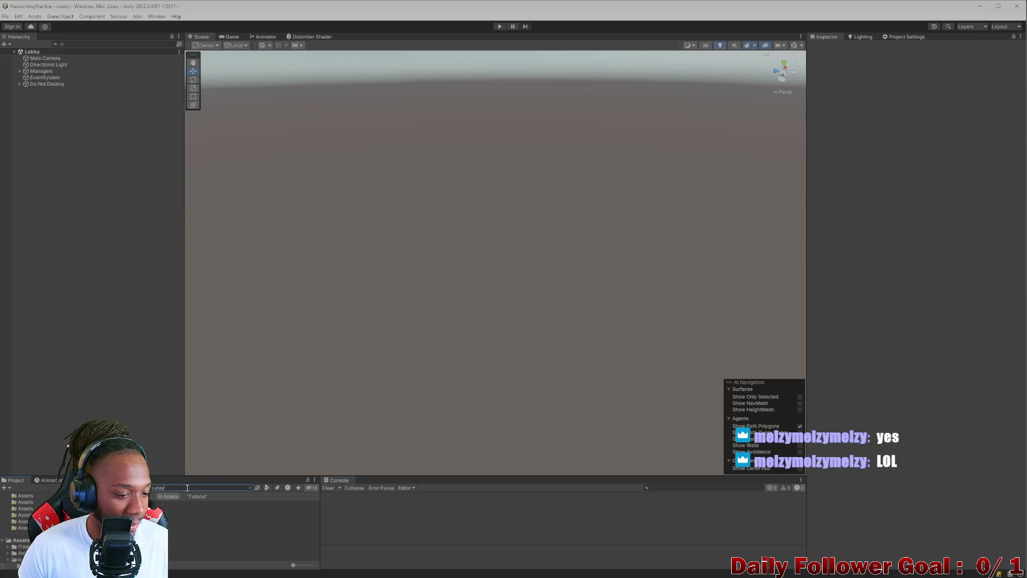
double_click(214, 505)
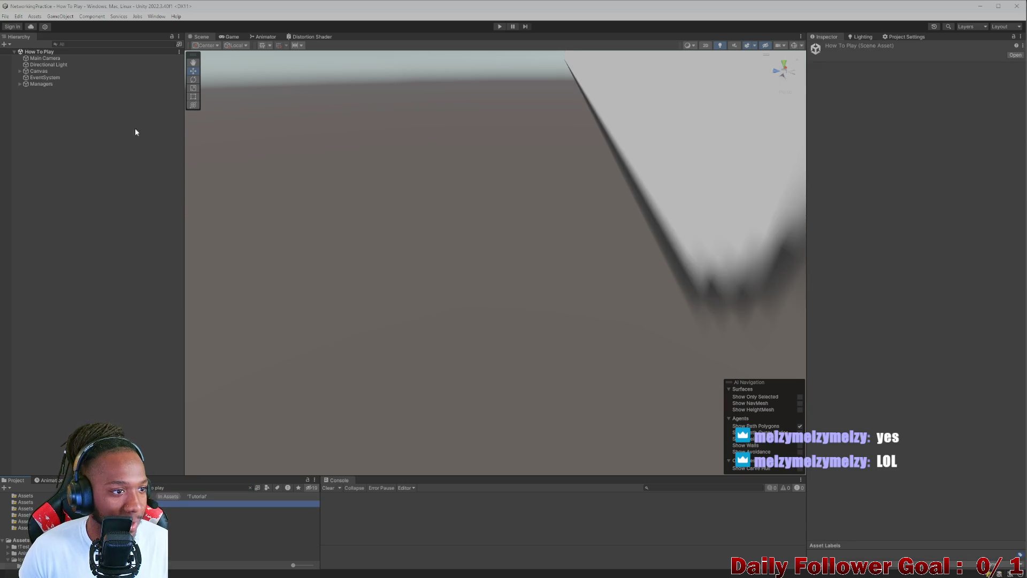
Step: Frame the Tutorial Buttons - Scroll View object and orbit it toward the camera
mouse_move(505, 191)
mouse_down()
mouse_move(548, 183)
mouse_move(422, 266)
mouse_move(543, 222)
mouse_up()
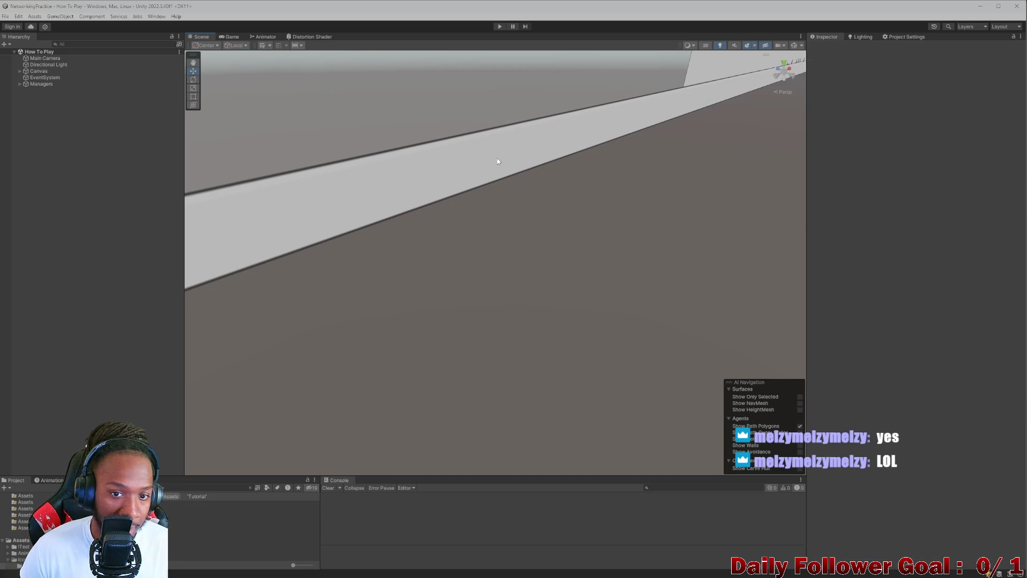
mouse_move(402, 195)
mouse_down()
mouse_move(516, 177)
mouse_move(617, 128)
mouse_move(509, 294)
mouse_up()
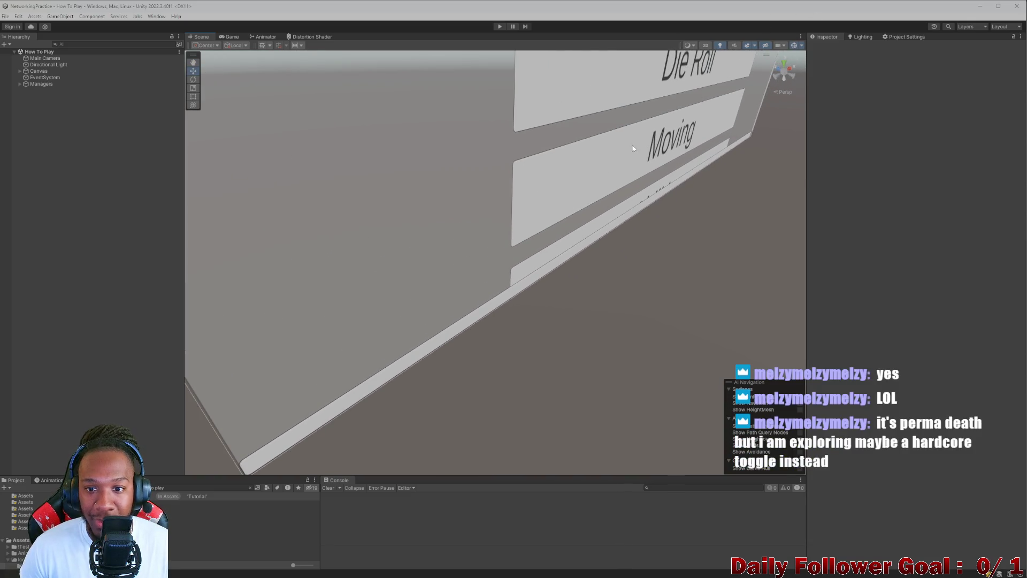
click(649, 142)
key(f)
drag(619, 160, 447, 249)
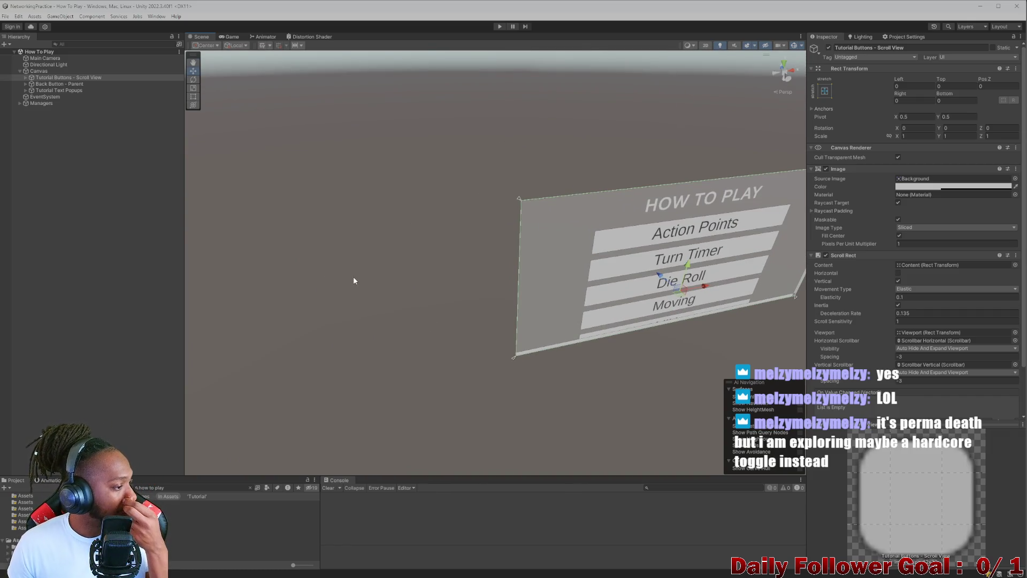
mouse_move(351, 285)
mouse_down()
mouse_move(335, 284)
mouse_move(431, 318)
mouse_move(289, 218)
mouse_move(552, 338)
mouse_move(469, 262)
mouse_move(471, 284)
mouse_up()
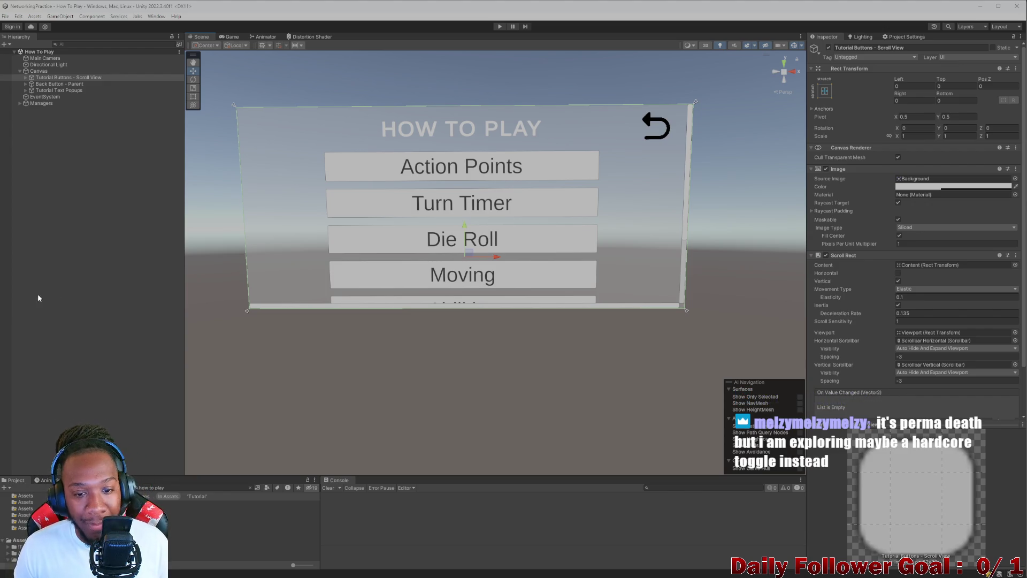
Step: Zoom and orbit onto the How To Play canvas, then start play mode
scroll(420, 279, up, 5)
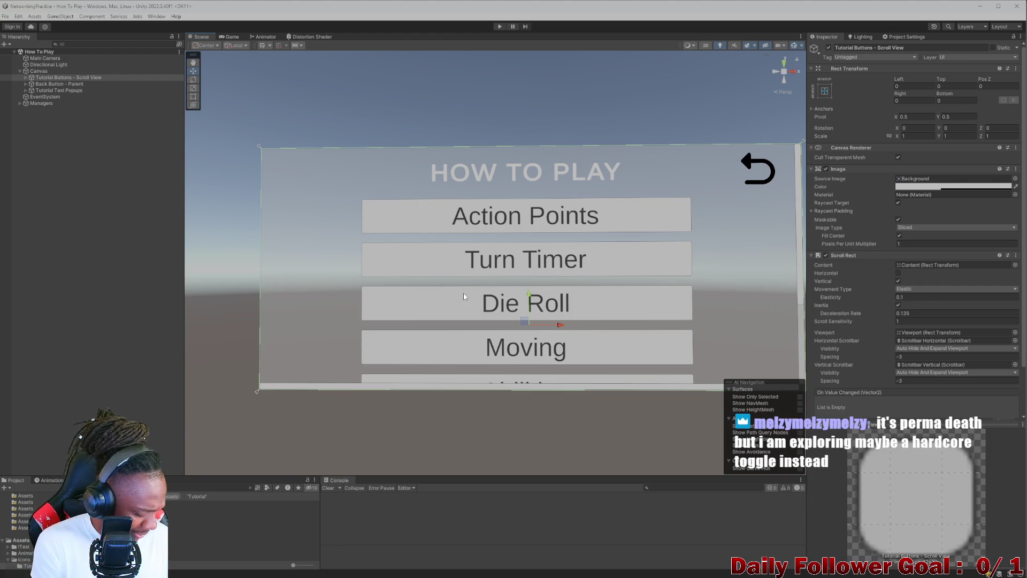
mouse_move(467, 293)
mouse_down()
mouse_move(566, 294)
mouse_move(502, 310)
mouse_move(464, 298)
mouse_move(518, 275)
mouse_move(508, 178)
mouse_up()
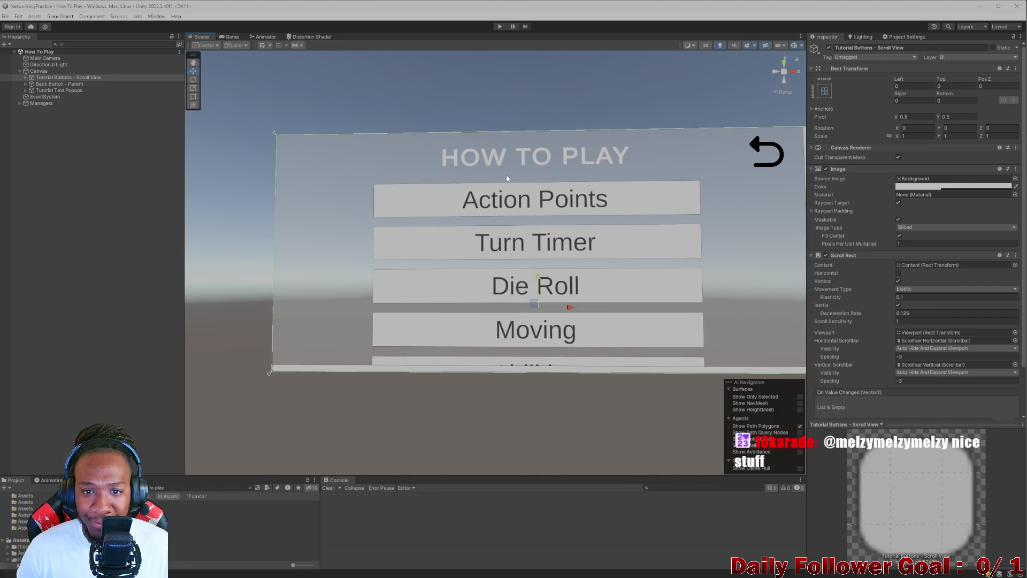
click(499, 26)
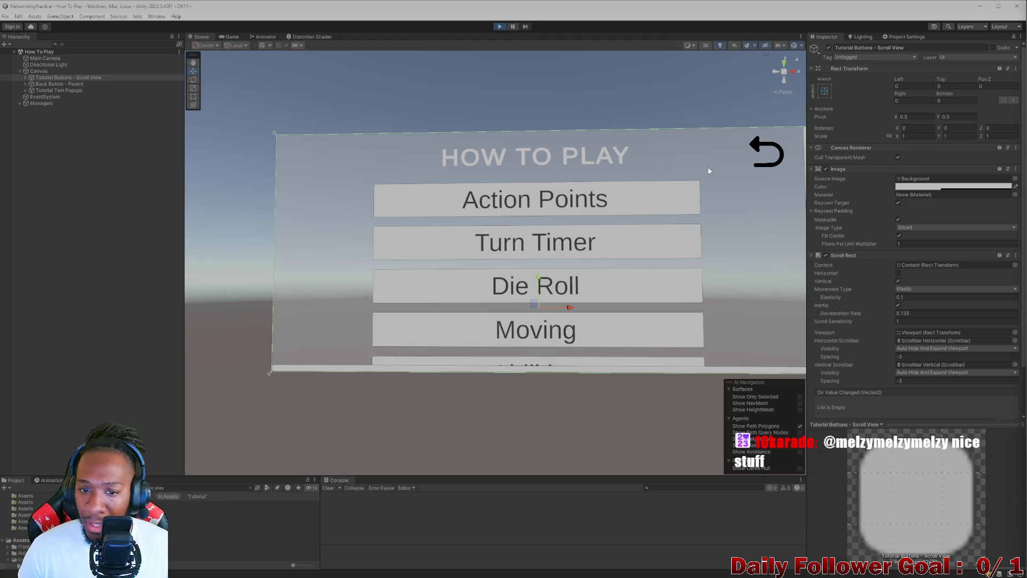
scroll(538, 337, down, 5)
Step: Open and close the OVERDRIVE and Status Effects info popups
scroll(538, 337, up, 5)
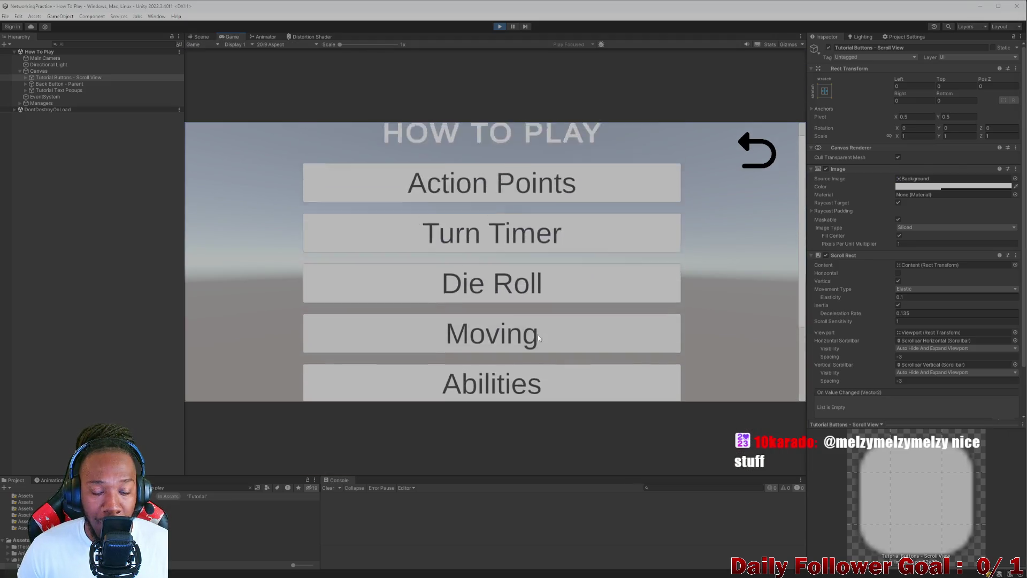
scroll(538, 337, down, 3)
click(562, 358)
click(696, 140)
click(535, 321)
click(691, 140)
Step: Open and close the Action Points, Turn Timer and Die Roll info popups
scroll(512, 208, up, 5)
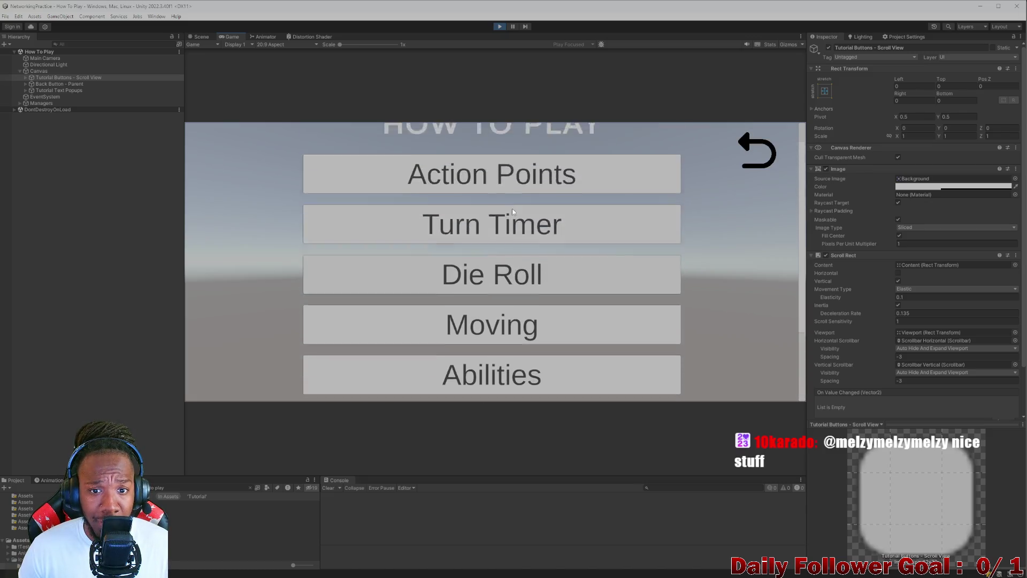
click(519, 187)
click(691, 141)
click(600, 238)
click(691, 141)
click(579, 304)
scroll(612, 297, down, 4)
click(757, 153)
Step: Reopen the Status Effects popup, scroll through its text and close it
scroll(590, 214, down, 3)
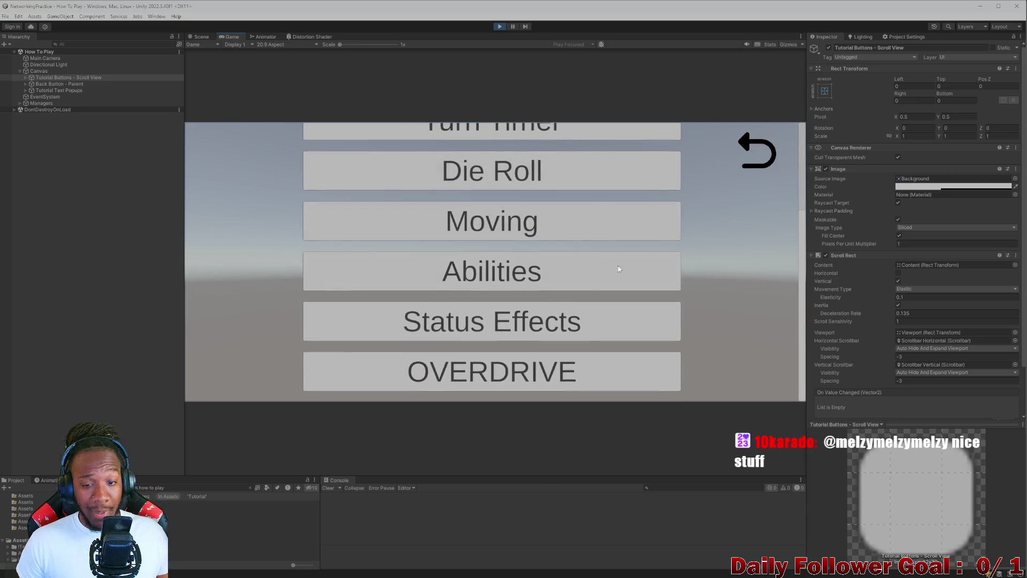
click(616, 321)
scroll(651, 202, down, 10)
scroll(697, 254, down, 2)
click(757, 153)
scroll(506, 240, up, 3)
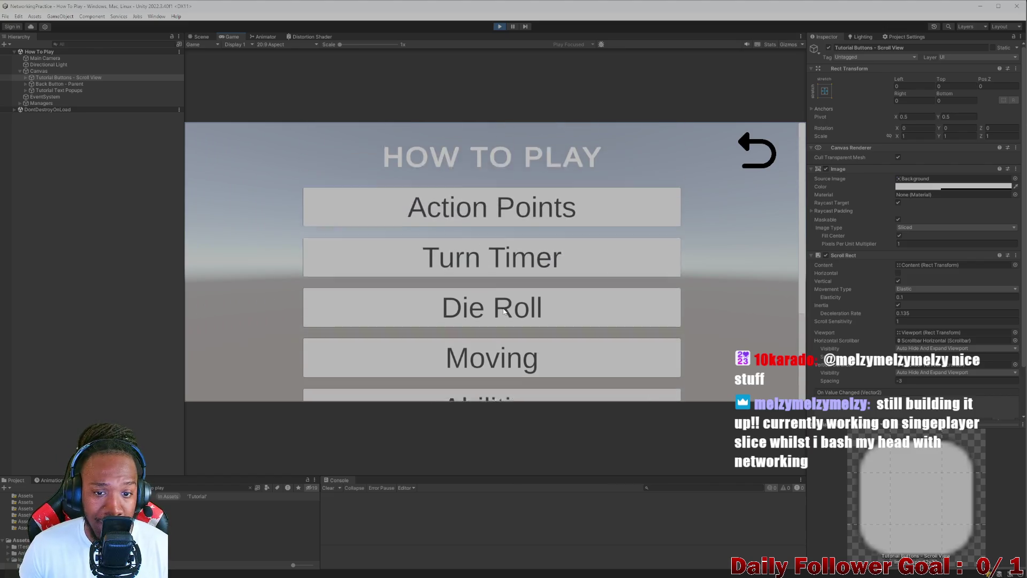
scroll(506, 240, down, 1)
Step: Review the Turn Timer popup again, then Status Effects once more, closing each
click(505, 224)
scroll(589, 241, down, 8)
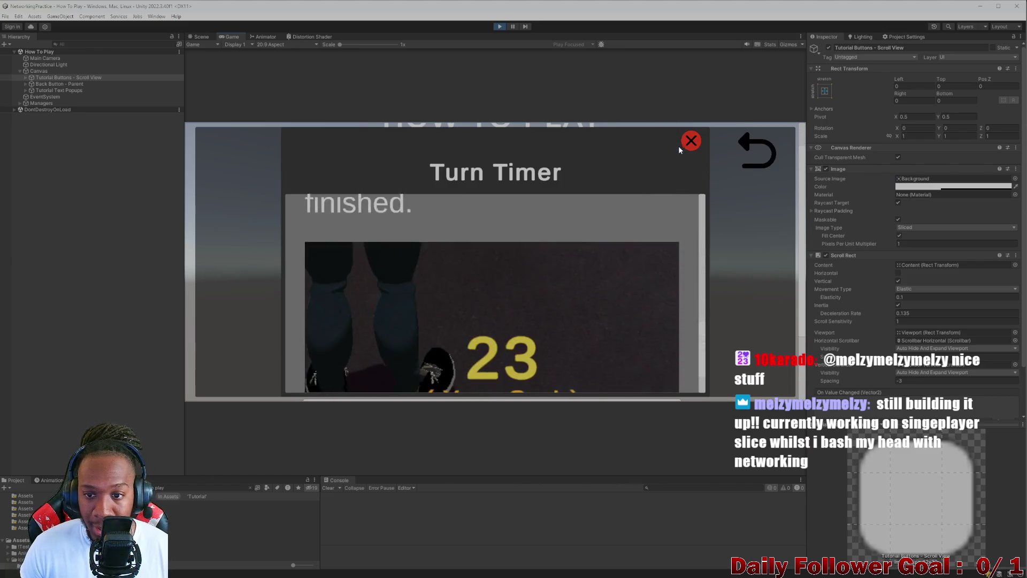
scroll(682, 265, down, 2)
click(725, 261)
scroll(530, 275, down, 1)
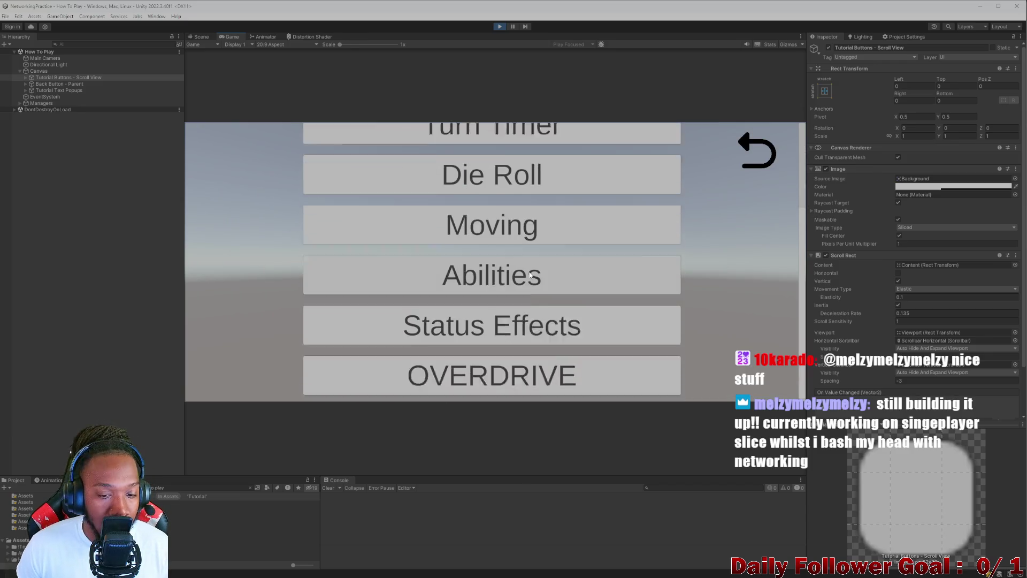
click(562, 323)
scroll(369, 348, down, 5)
scroll(374, 332, up, 3)
click(236, 264)
Step: Read the Moving popup, return to the Main Menu and stop play mode
click(492, 219)
scroll(487, 161, down, 3)
scroll(486, 151, down, 10)
click(229, 271)
scroll(469, 237, up, 5)
click(763, 157)
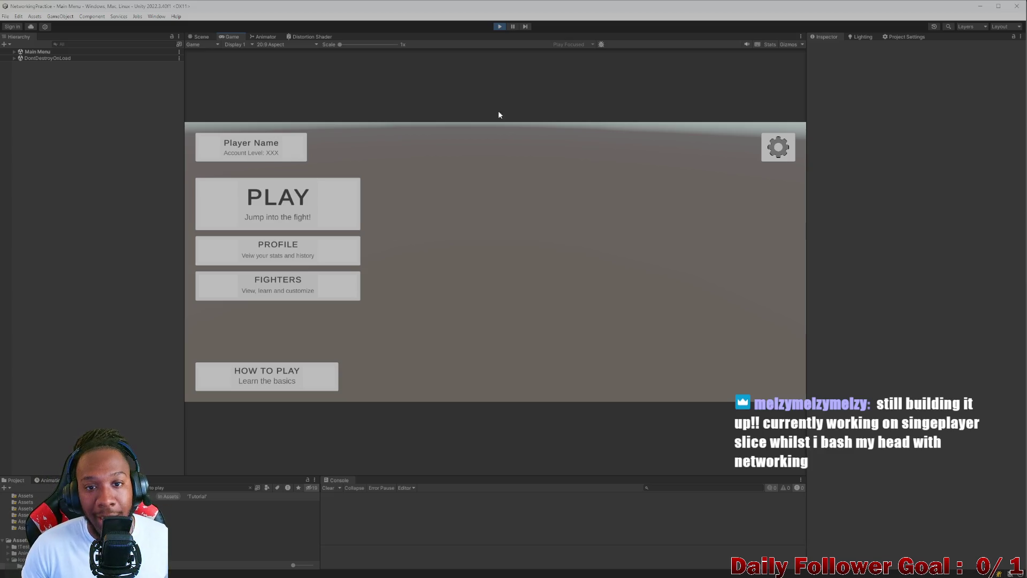
click(497, 26)
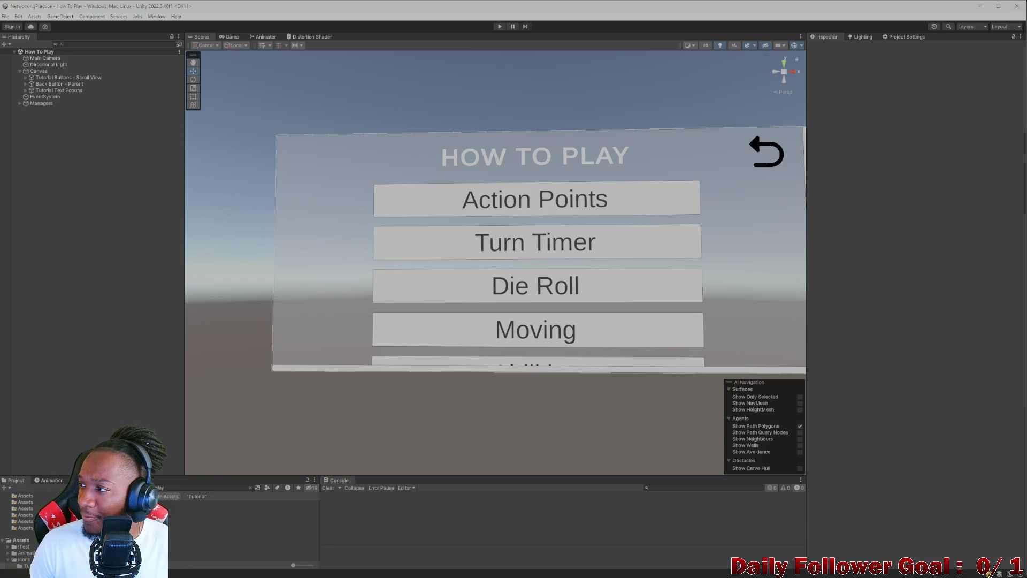
Step: Clear the asset search, search for 'm' and open the Character Select scene
mouse_move(573, 235)
mouse_down()
mouse_move(551, 216)
mouse_move(562, 241)
mouse_up()
click(250, 488)
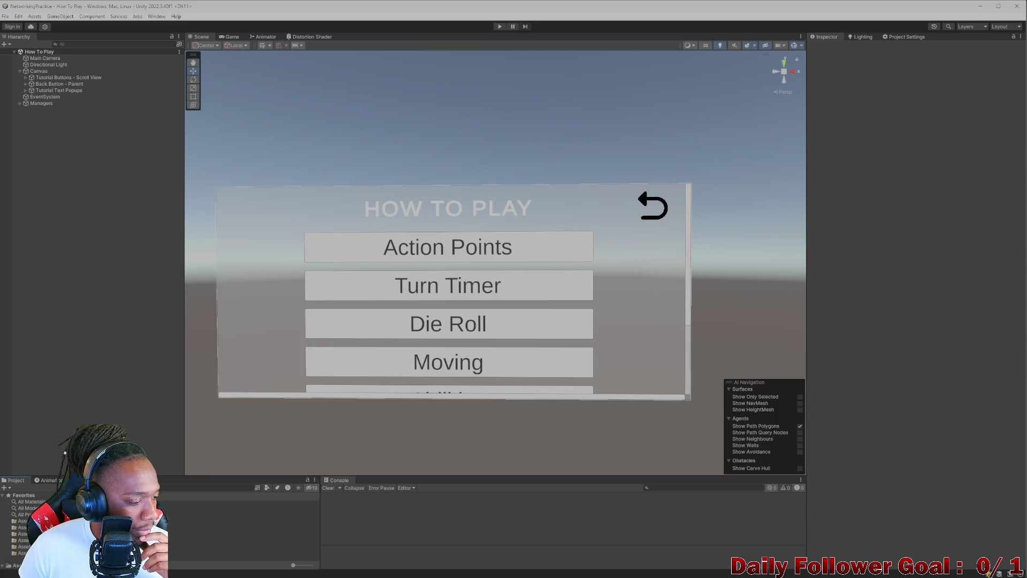
click(175, 490)
text(m)
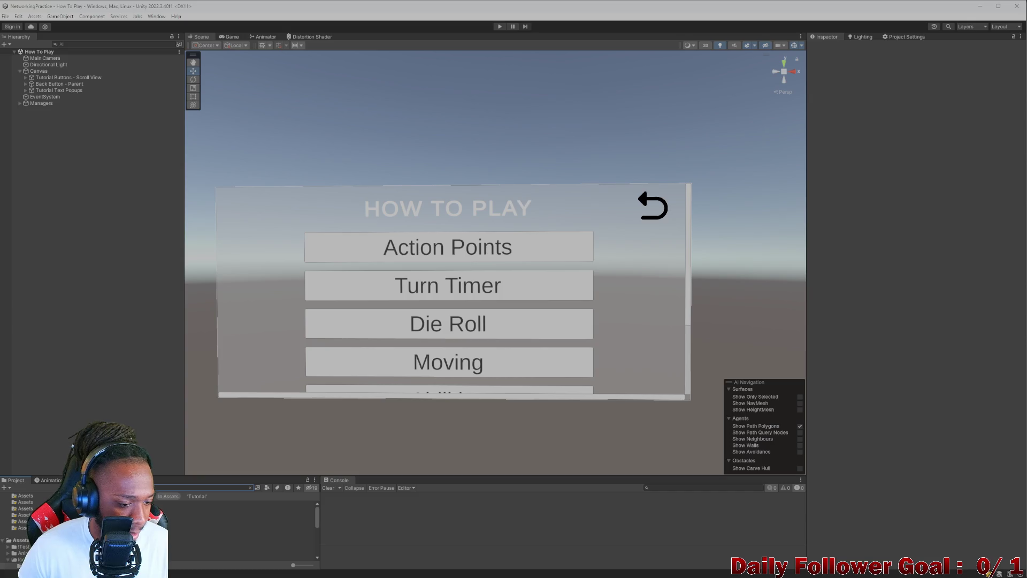
scroll(235, 530, down, 5)
scroll(235, 529, up, 5)
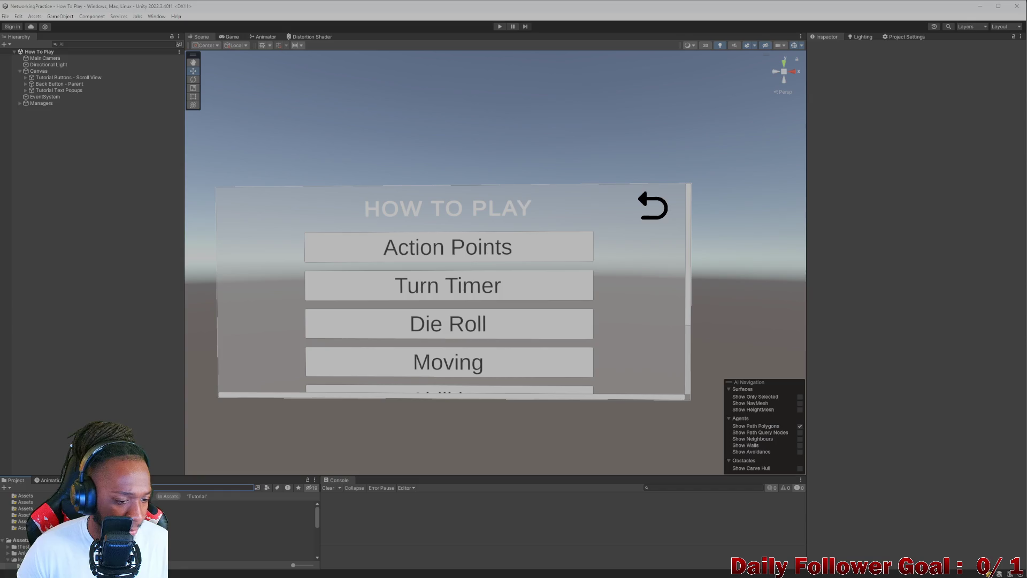
double_click(236, 516)
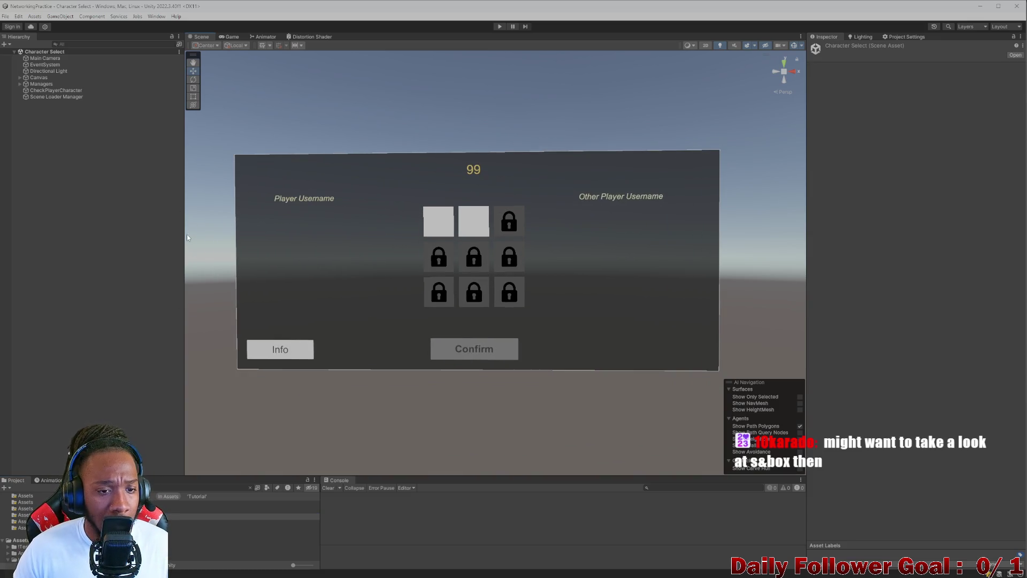
Step: Select Scene Loader Manager in the Hierarchy to view its script settings
click(60, 98)
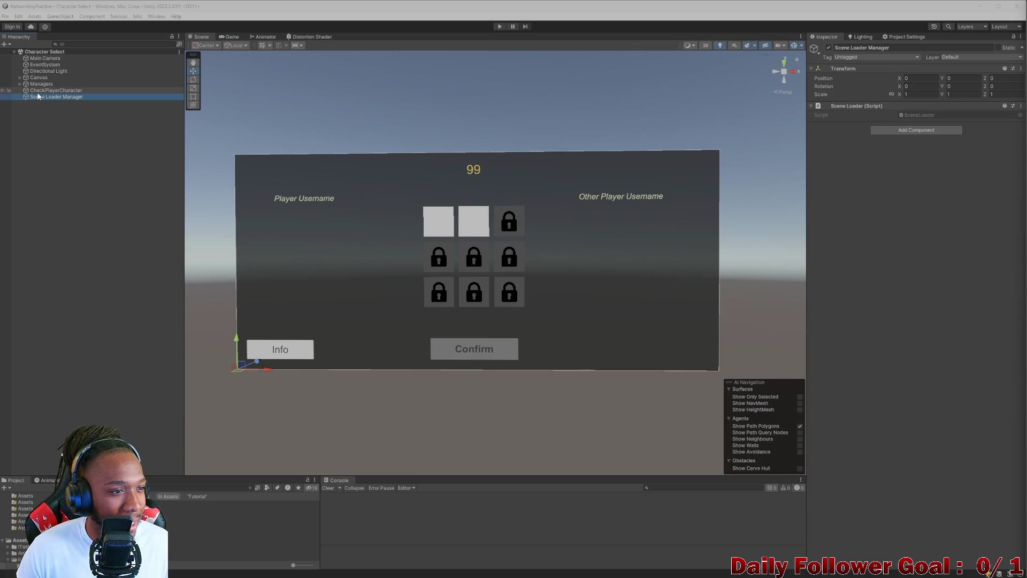
Step: Inspect CheckPlayerCharacter, Character Select Manager and Character Identity Manager
click(64, 90)
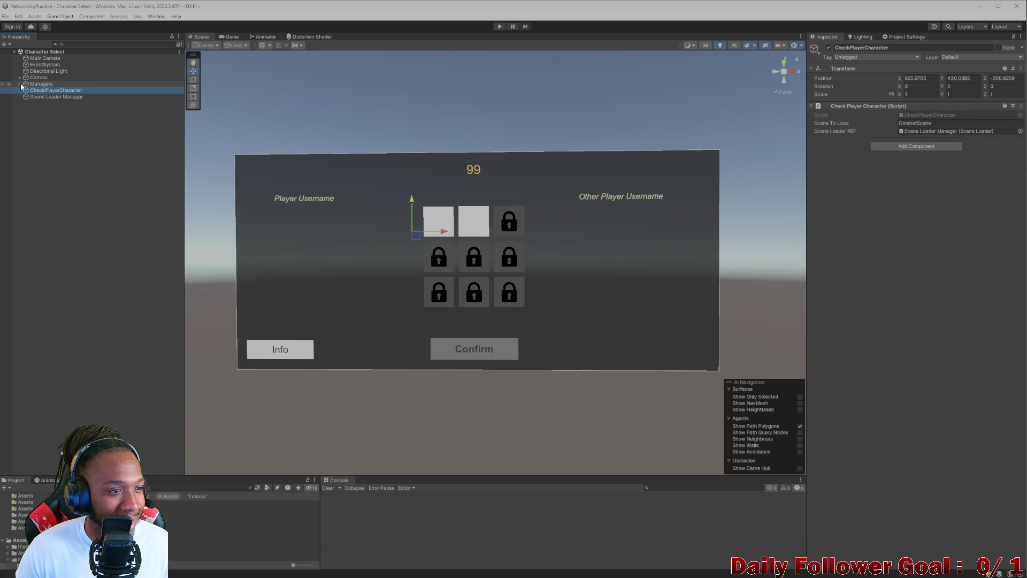
click(20, 84)
click(49, 91)
click(53, 97)
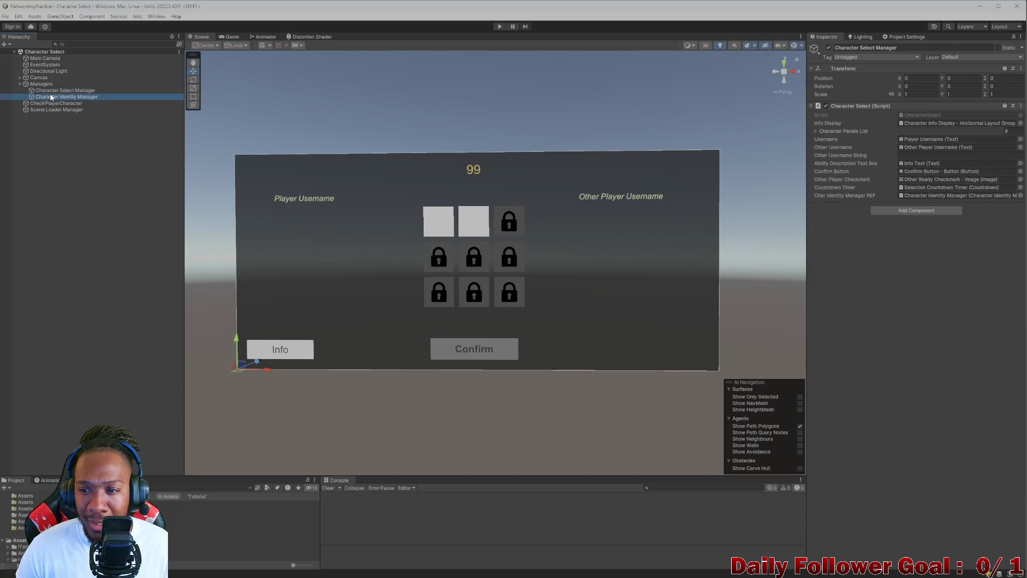
Step: Expand the Canvas to inspect UI Parent, Middle and Right Side of Screen, then collapse it
click(19, 77)
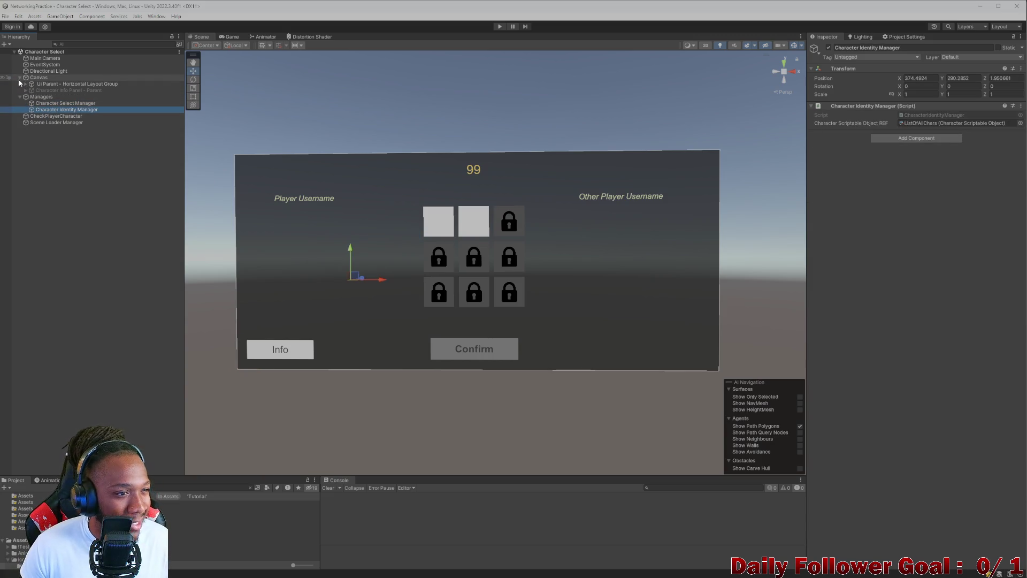
click(29, 84)
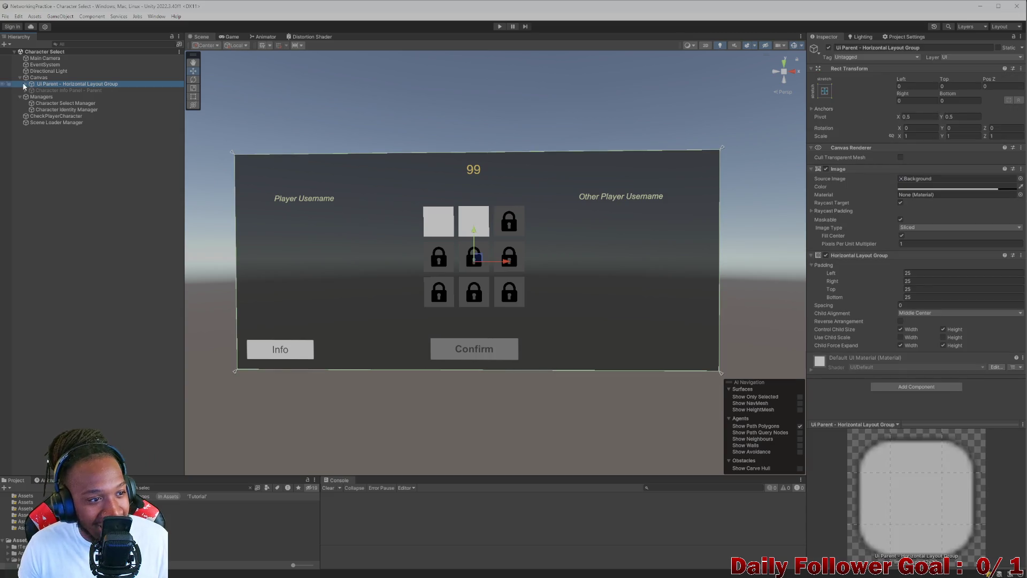
click(25, 84)
click(54, 90)
click(51, 97)
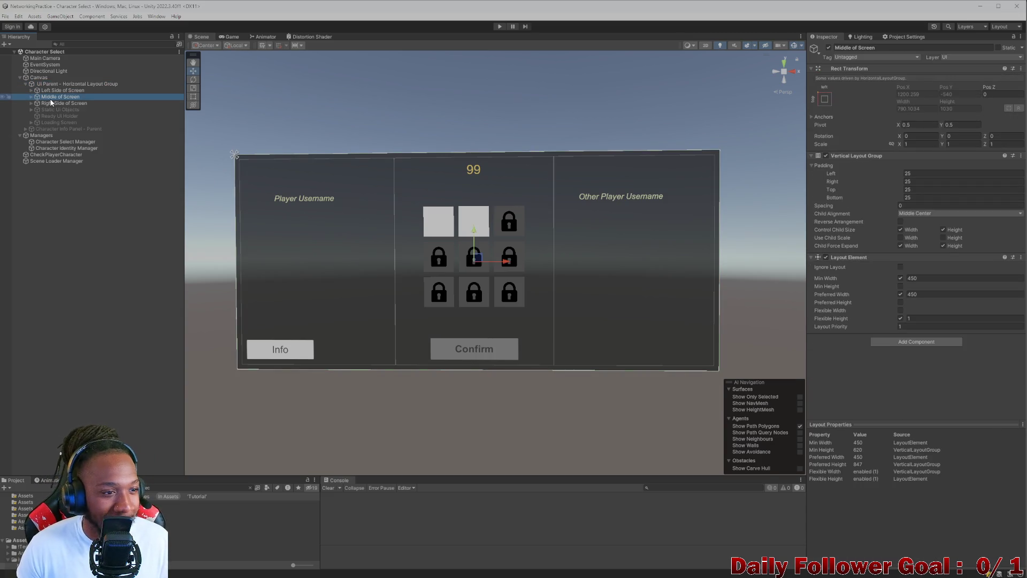
click(46, 103)
click(31, 103)
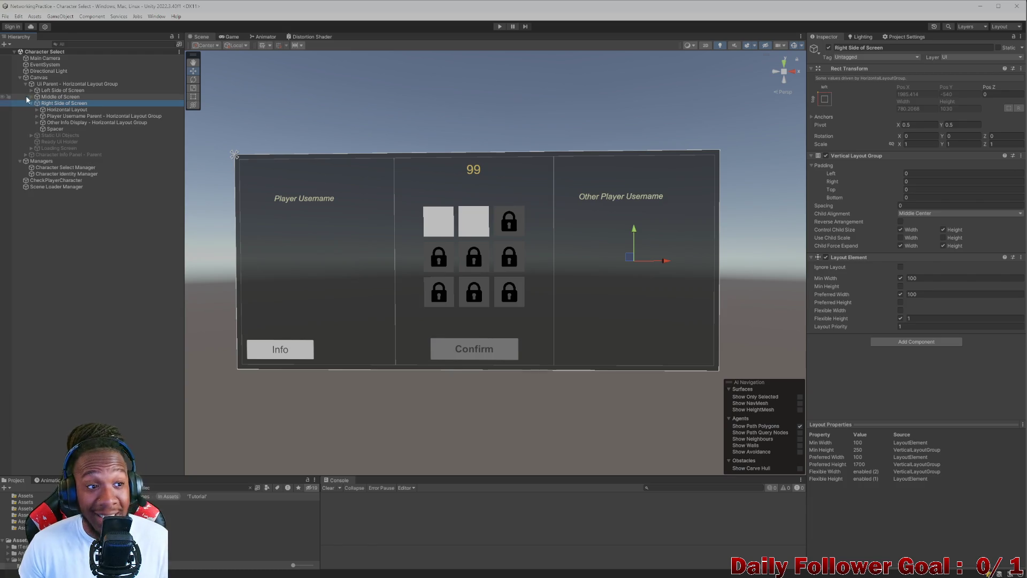
click(26, 84)
click(20, 78)
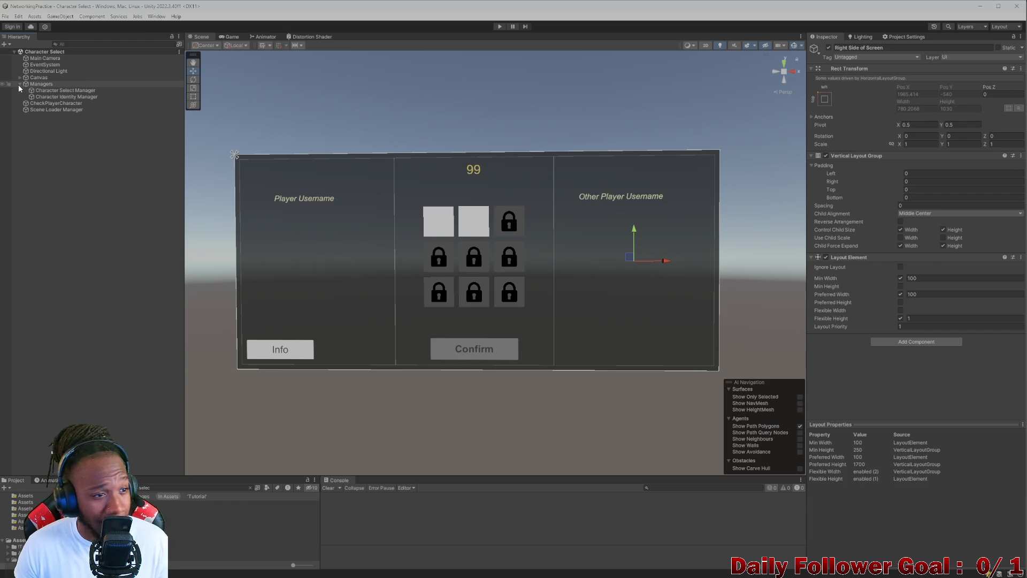
Step: Collapse Managers, re-inspect the Canvas's left, middle and right sections, then fold them away
click(19, 84)
click(39, 77)
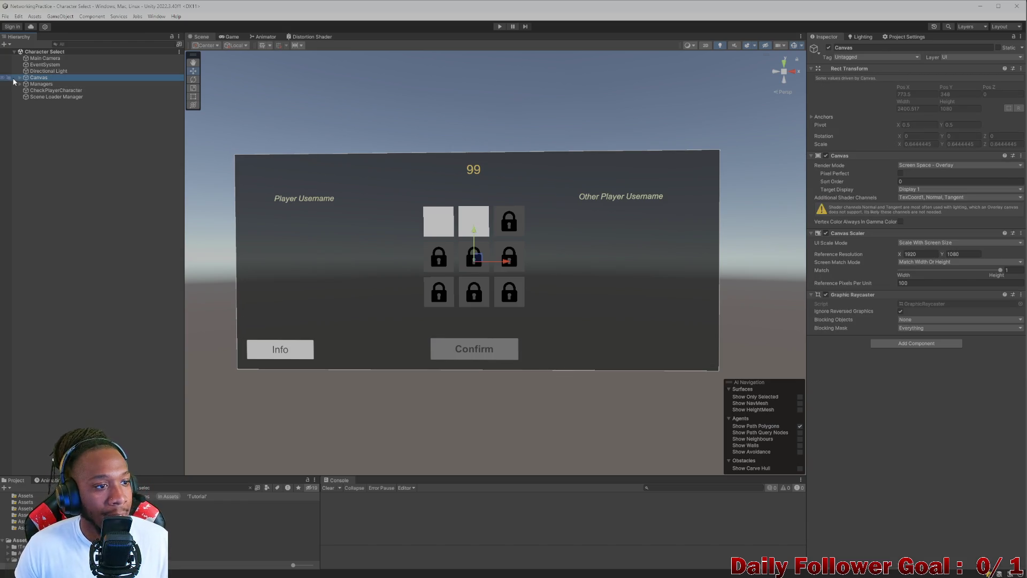
click(20, 78)
click(25, 83)
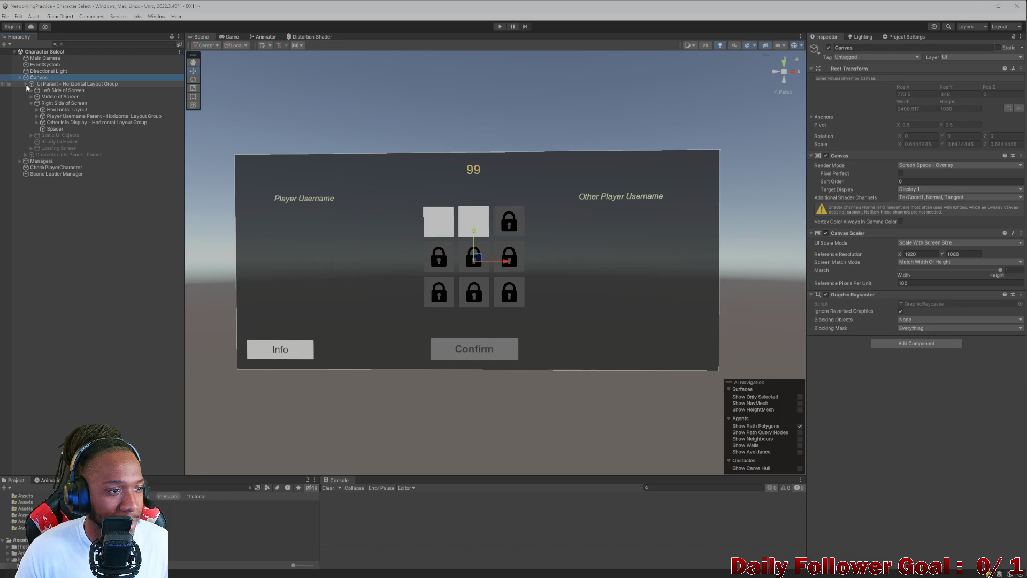
click(26, 84)
click(25, 84)
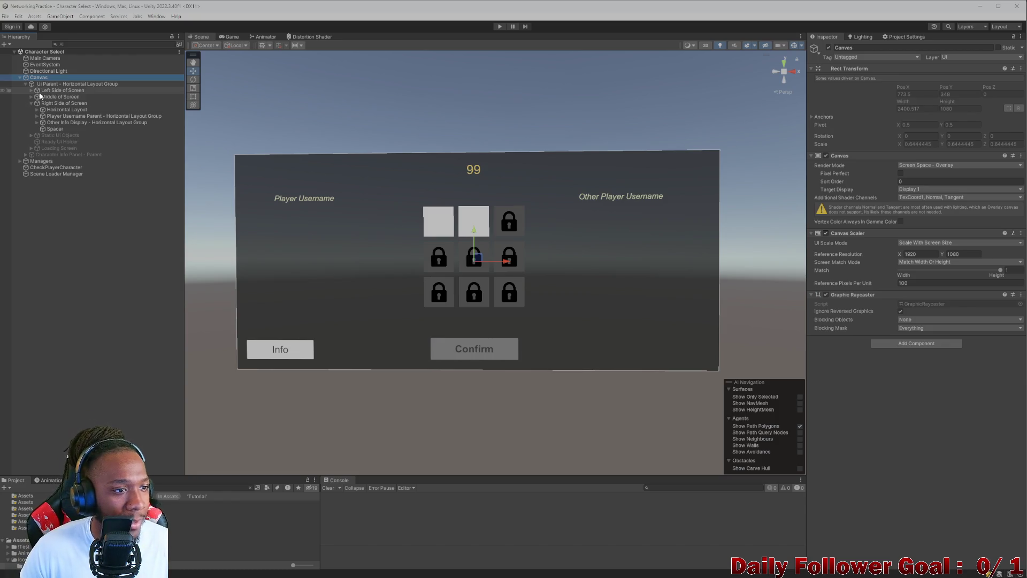
click(30, 103)
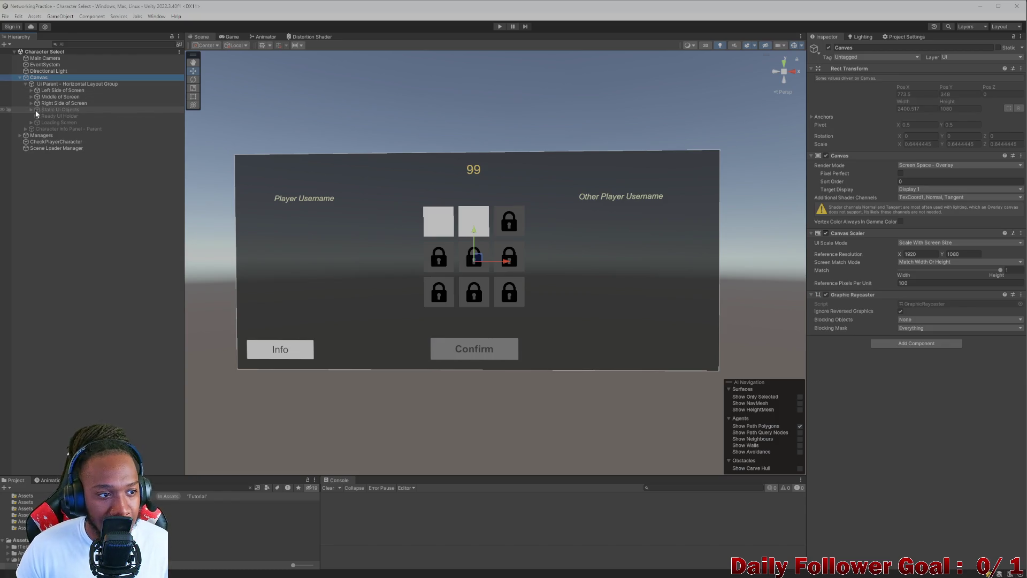
click(22, 79)
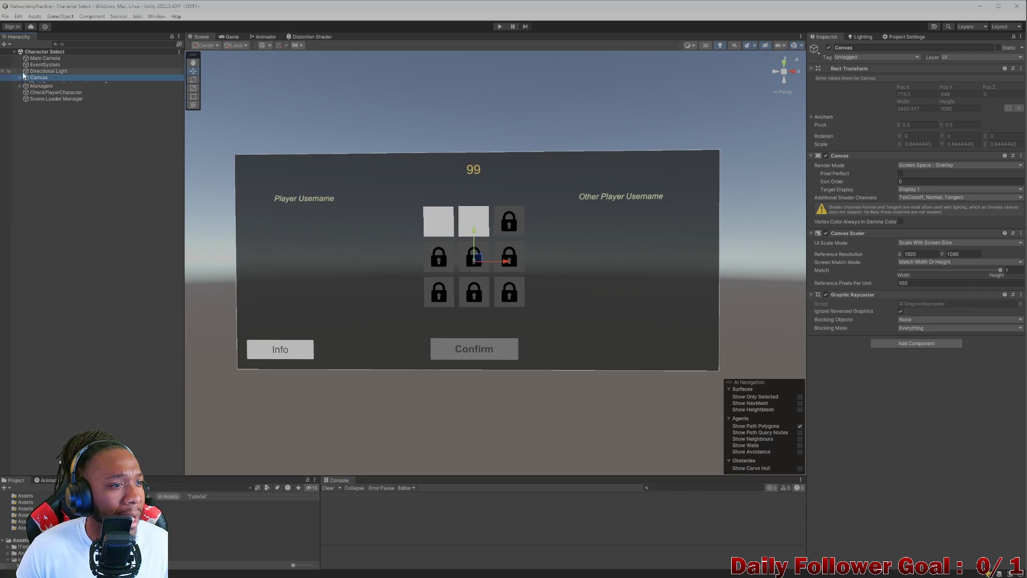
Step: Re-inspect Character Identity Manager, collapse Managers and select the Character Select scene asset
click(20, 84)
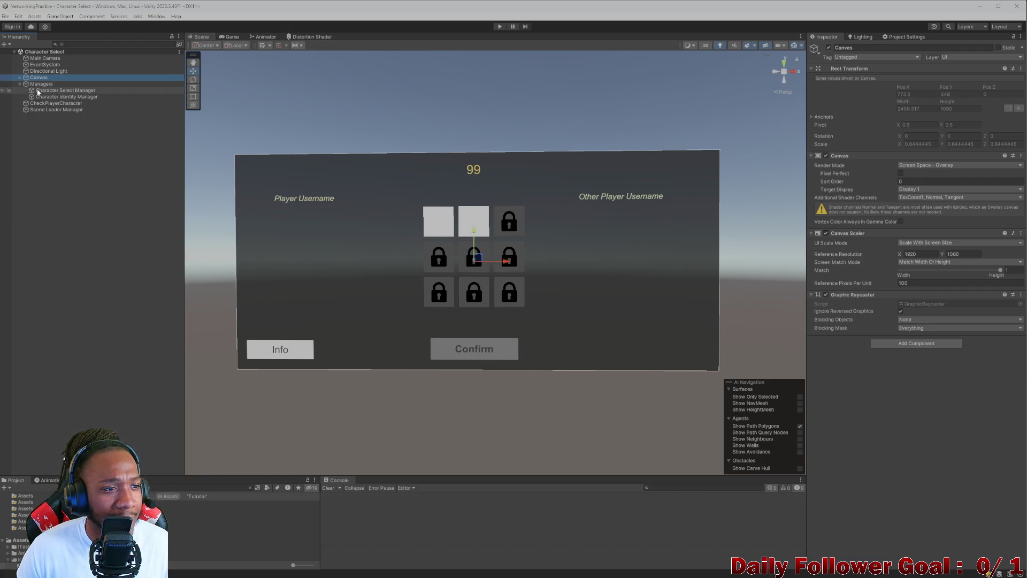
click(54, 90)
click(59, 97)
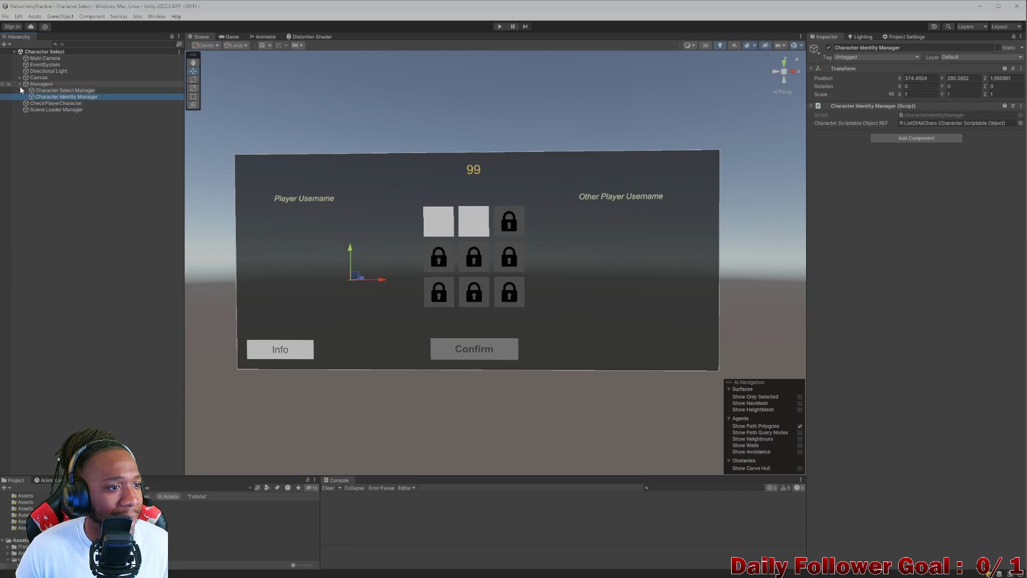
click(20, 84)
click(8, 53)
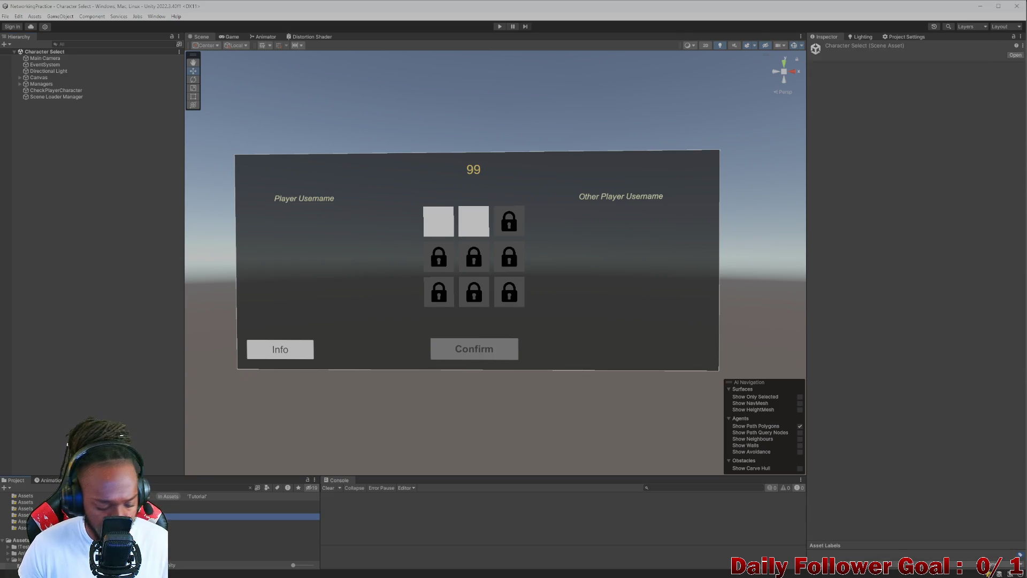
Step: Search assets for 'Selec' and open the Character Select 1 scene and Fighters Scene
text(selec)
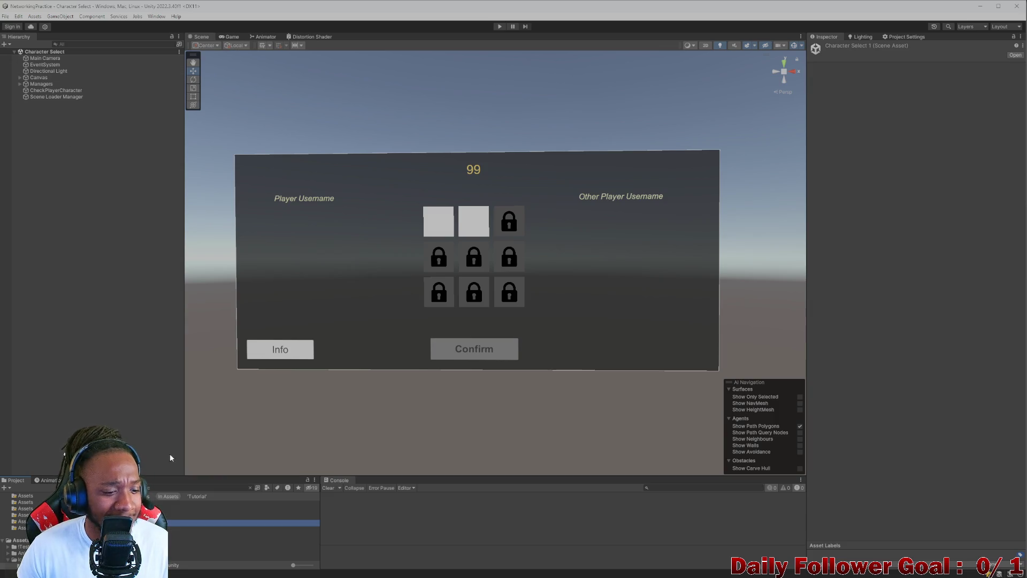
click(177, 488)
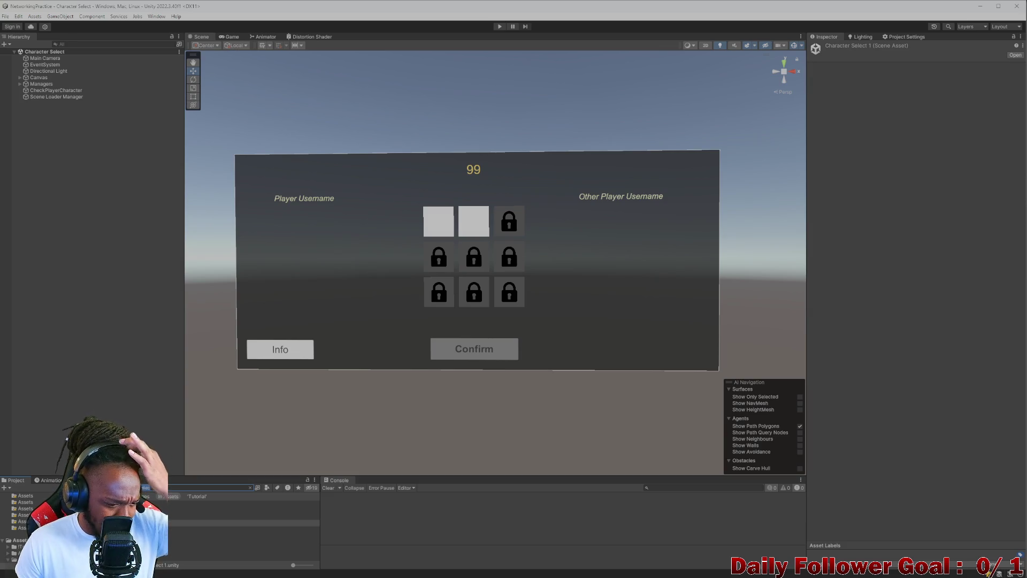
text(Selec)
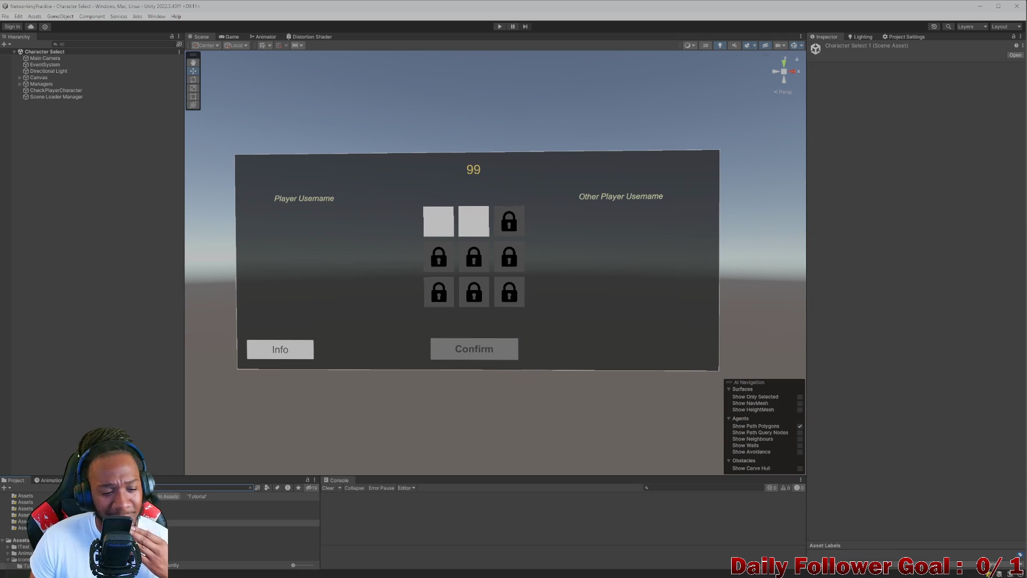
key(Down)
key(Return)
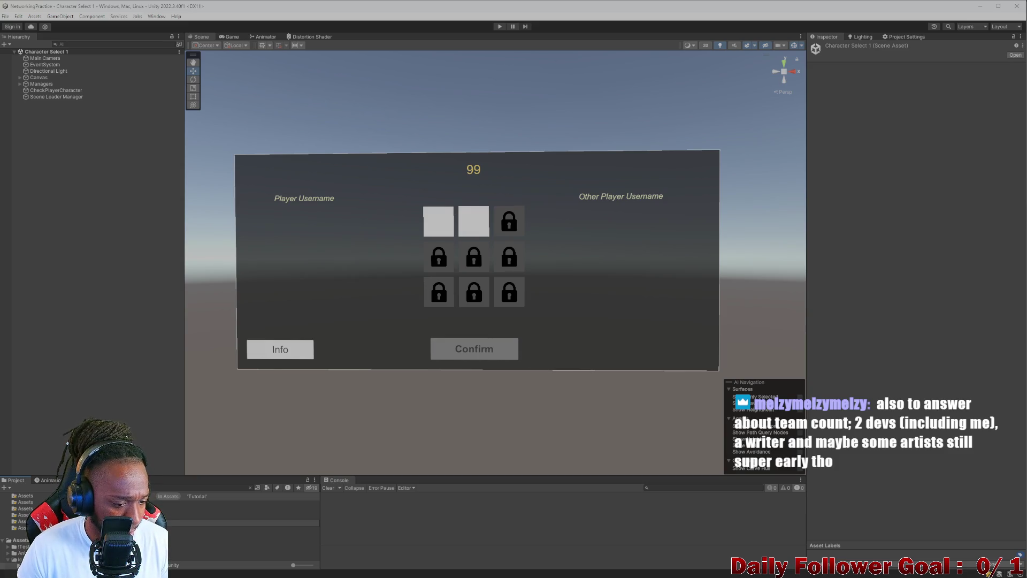
double_click(129, 514)
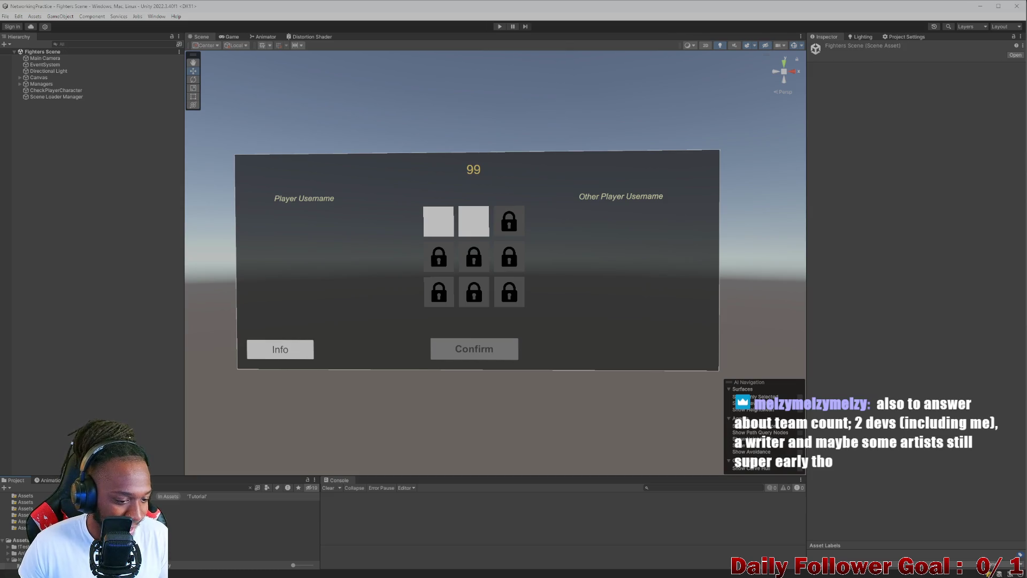
Step: Clear the search, browse the scene assets and open the Fighters Menu scene
click(252, 486)
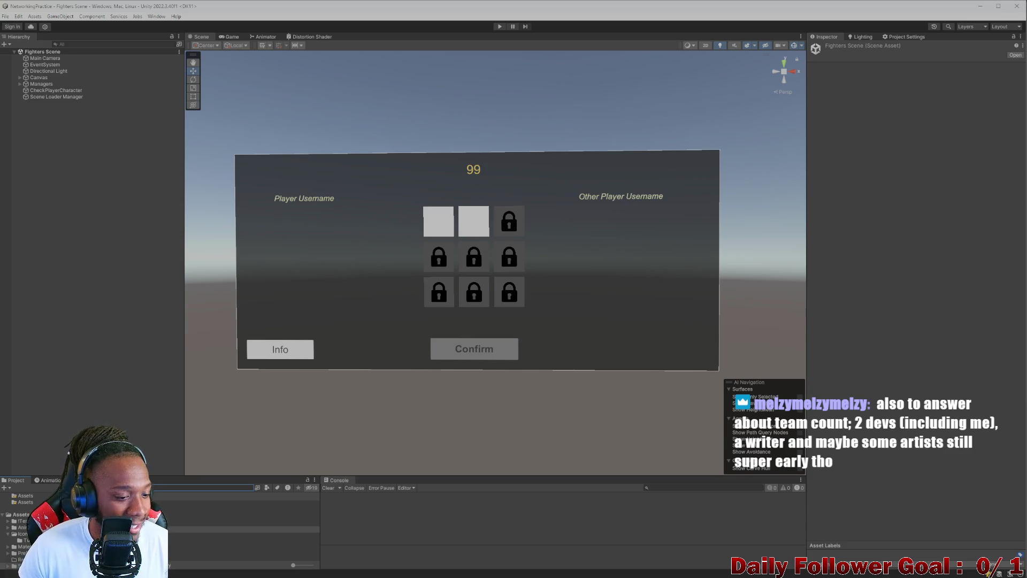
click(241, 523)
click(241, 529)
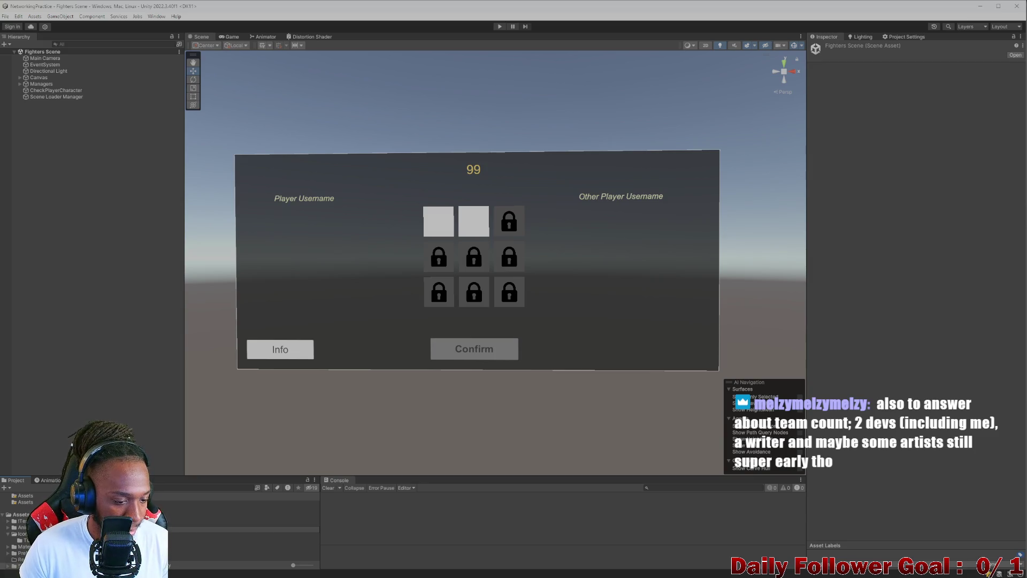
double_click(214, 529)
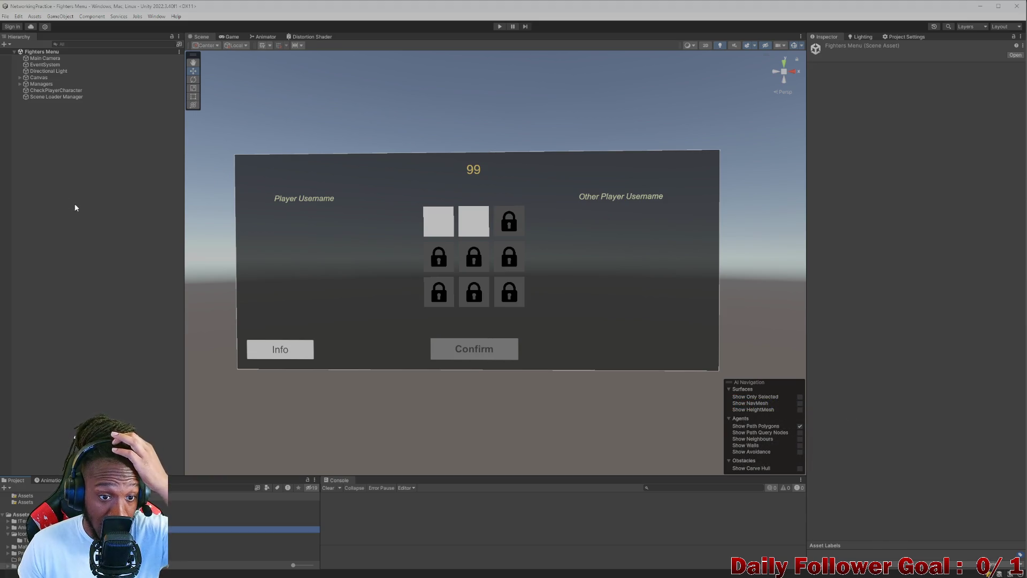
Step: Select Player Username Parent and toggle its active checkbox off and back on
click(297, 200)
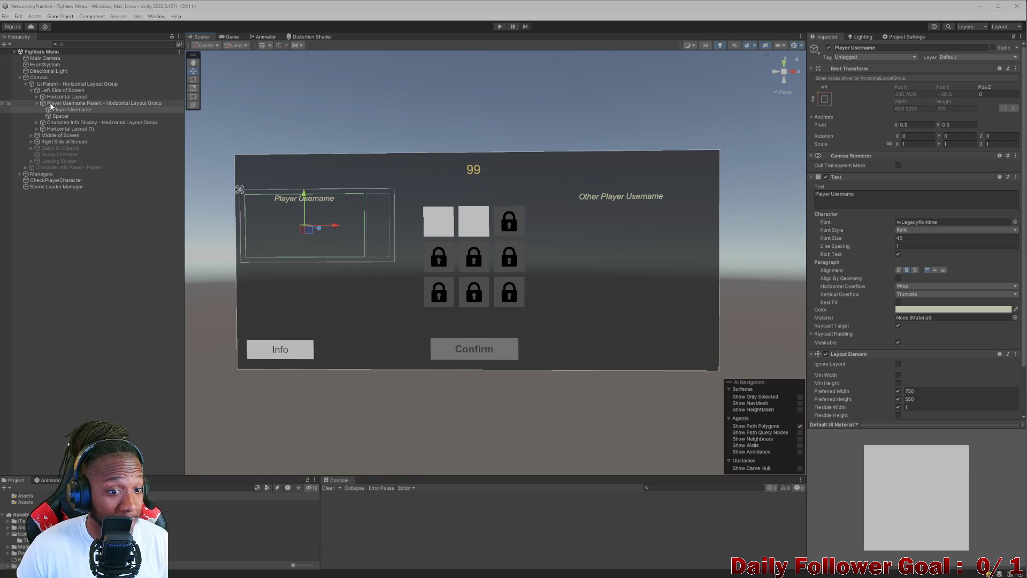
click(36, 102)
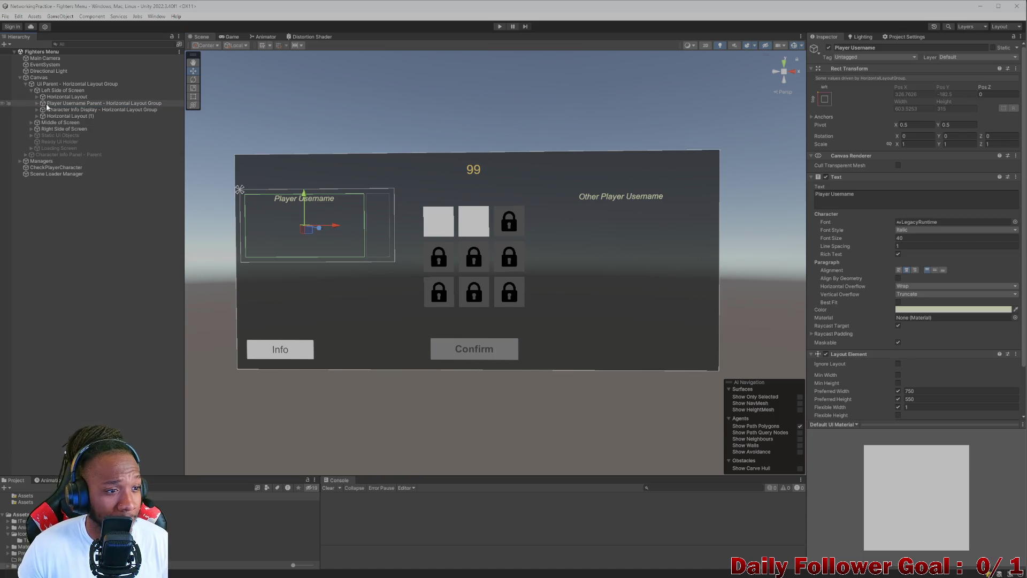
click(46, 103)
click(827, 48)
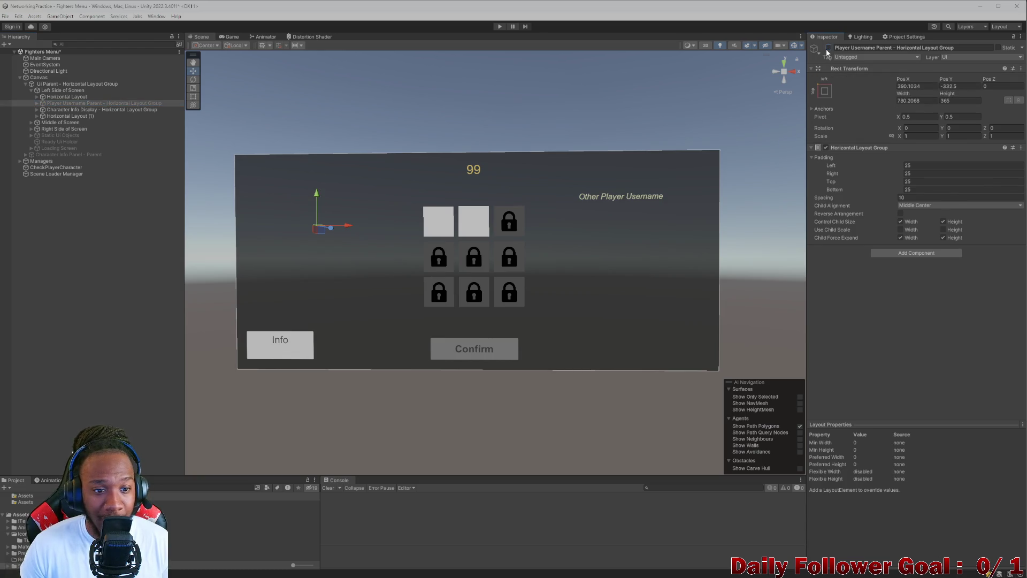
click(827, 48)
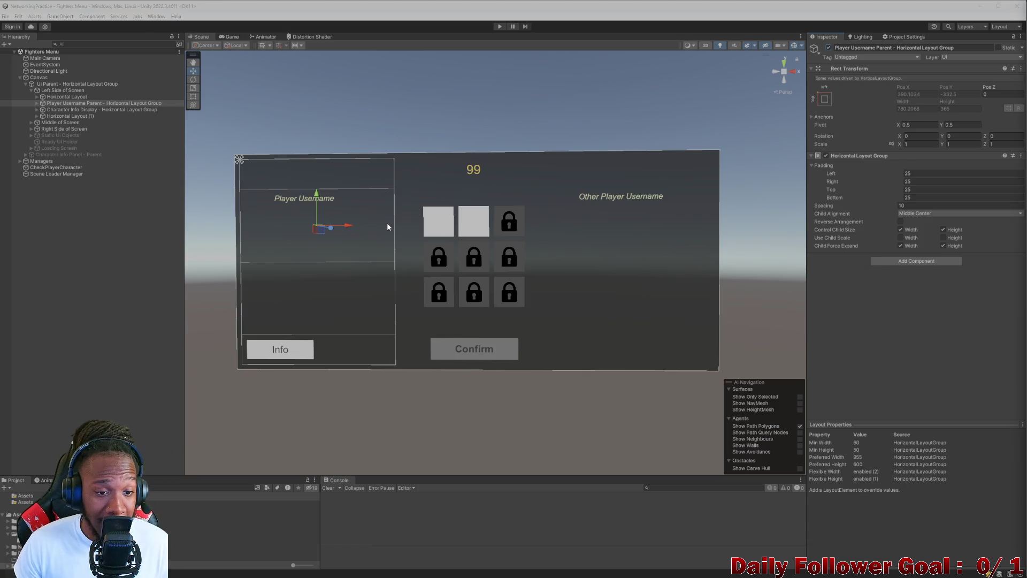
Step: Erase the placeholder text from the Player Username label's Text field
click(37, 104)
click(63, 110)
click(70, 115)
click(72, 111)
click(829, 48)
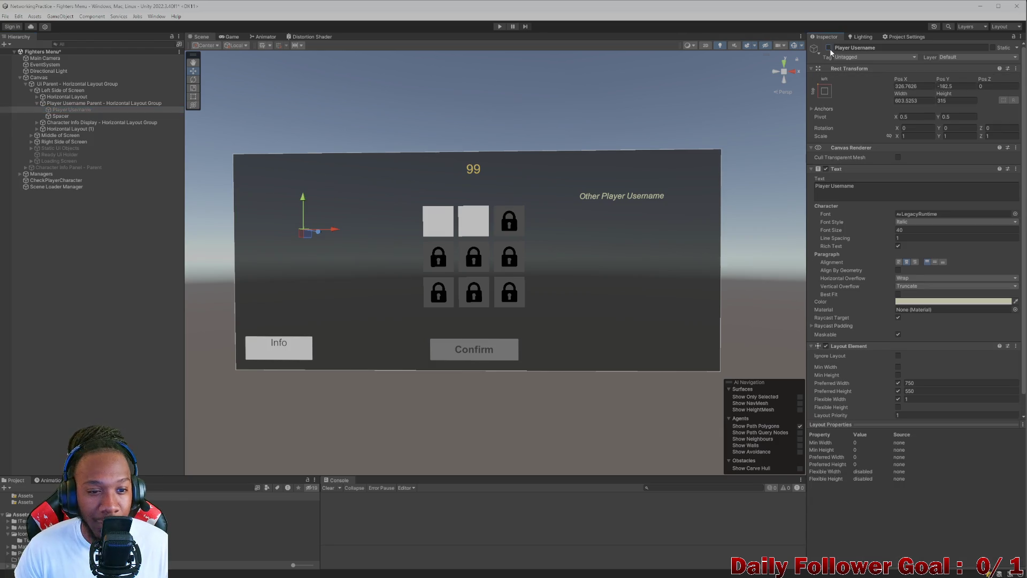
click(829, 48)
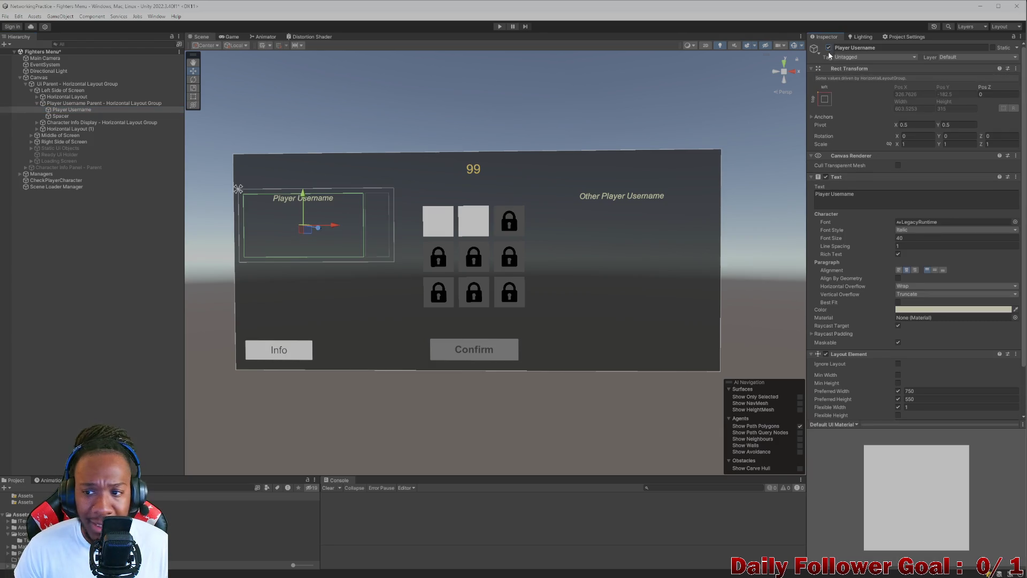
click(75, 115)
click(85, 109)
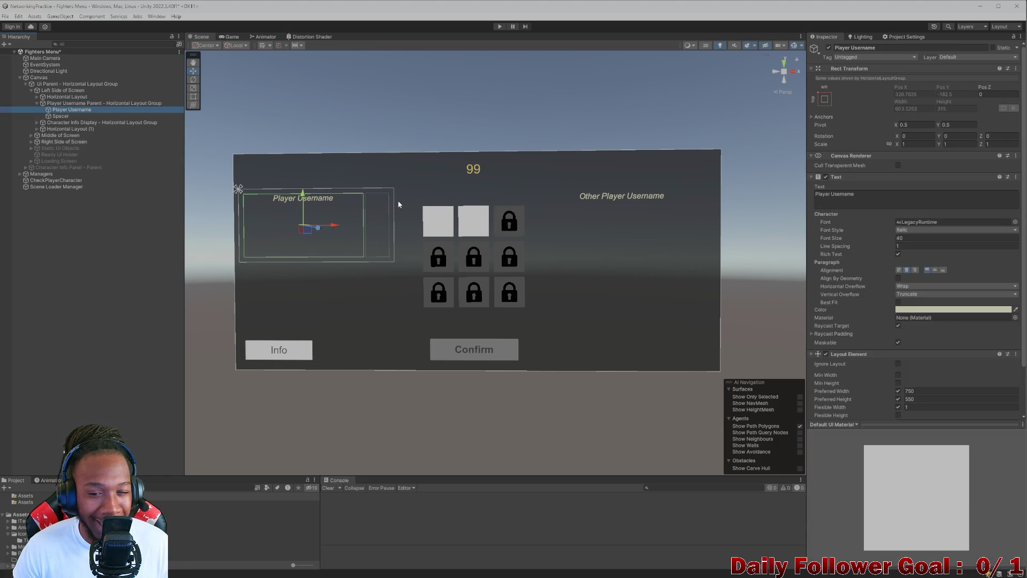
click(859, 193)
key(BackSpace)
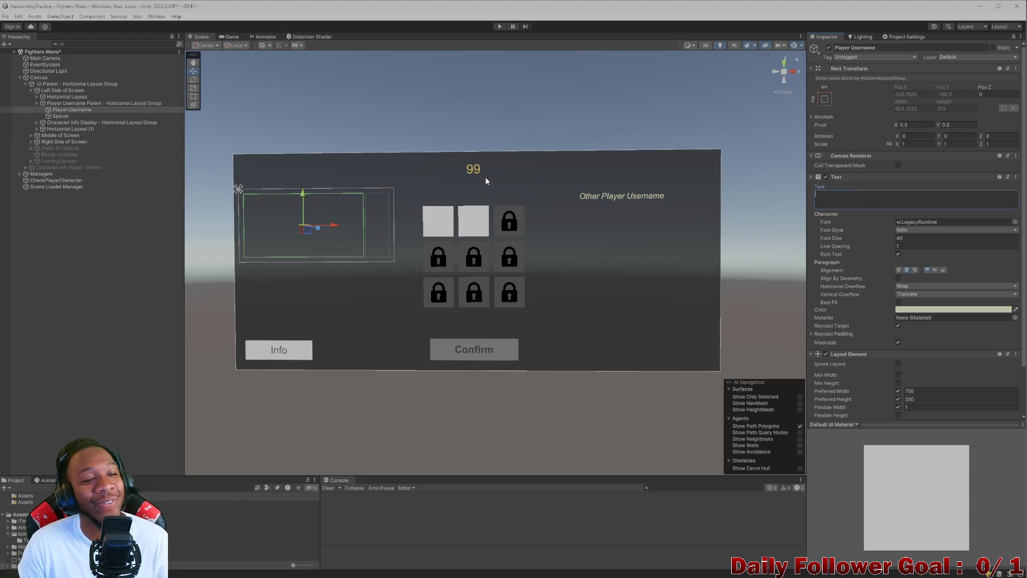
Step: Erase the placeholder text from the Other Player Username label's Text field
click(37, 102)
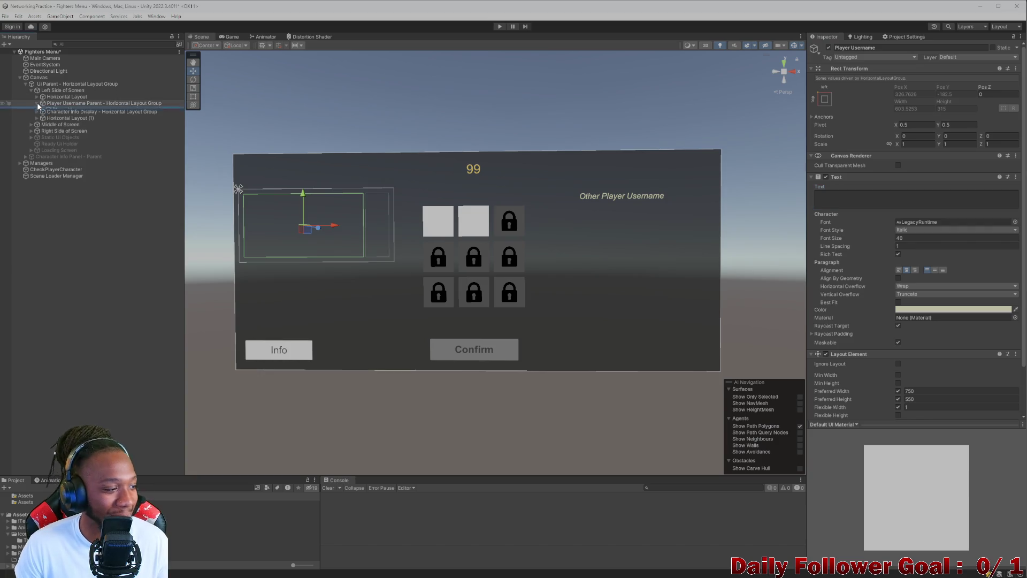
click(641, 199)
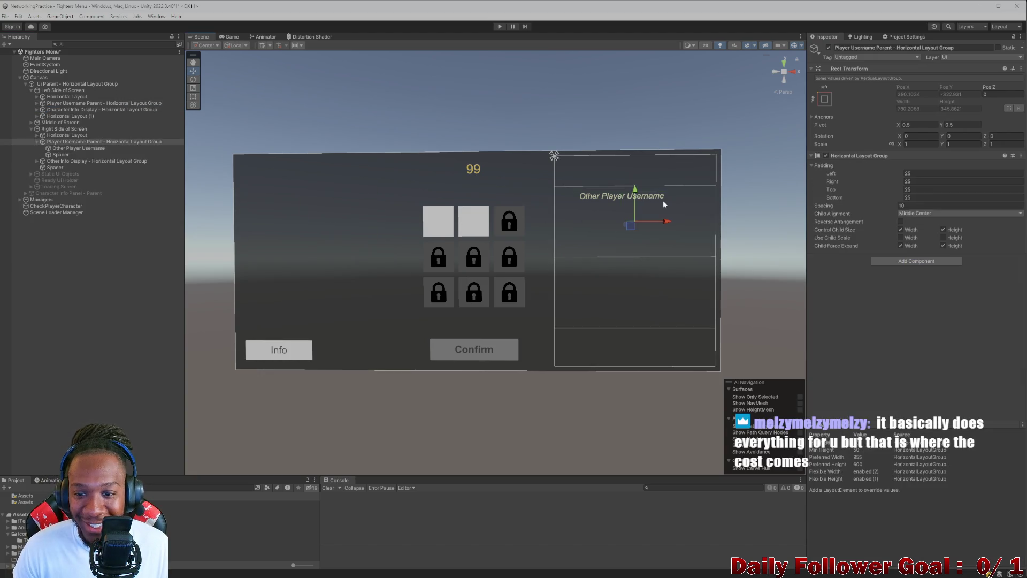
click(655, 199)
click(846, 195)
key(BackSpace)
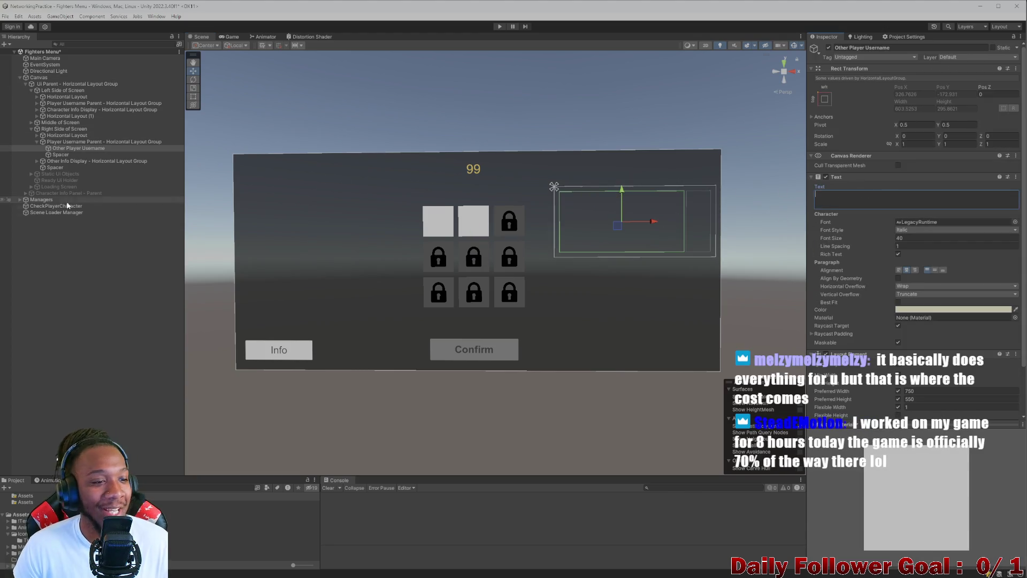
click(72, 262)
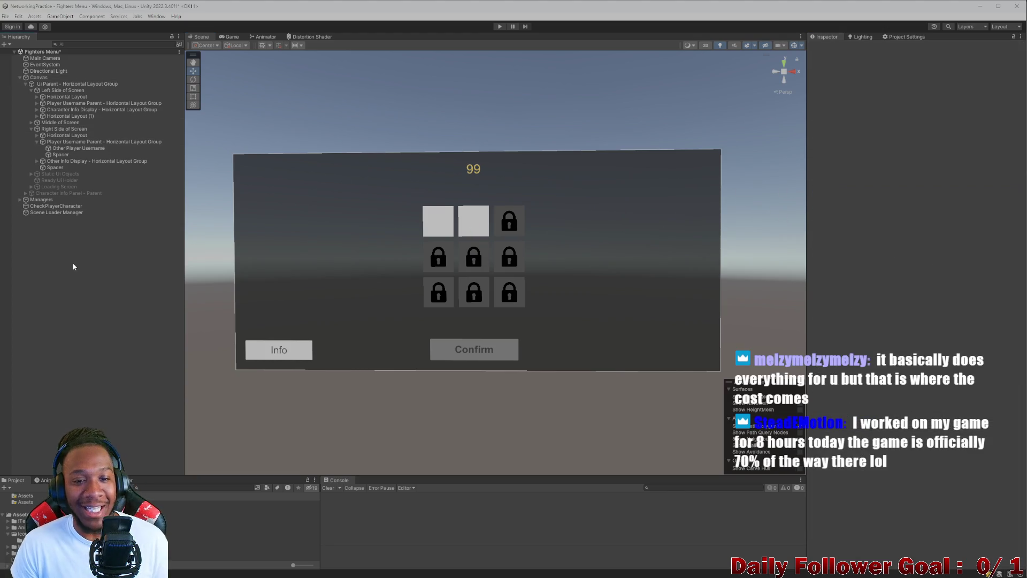
Step: Strip the Countdown (Script) from Selection Countdown Timer and blank its '99' Time Text
click(468, 169)
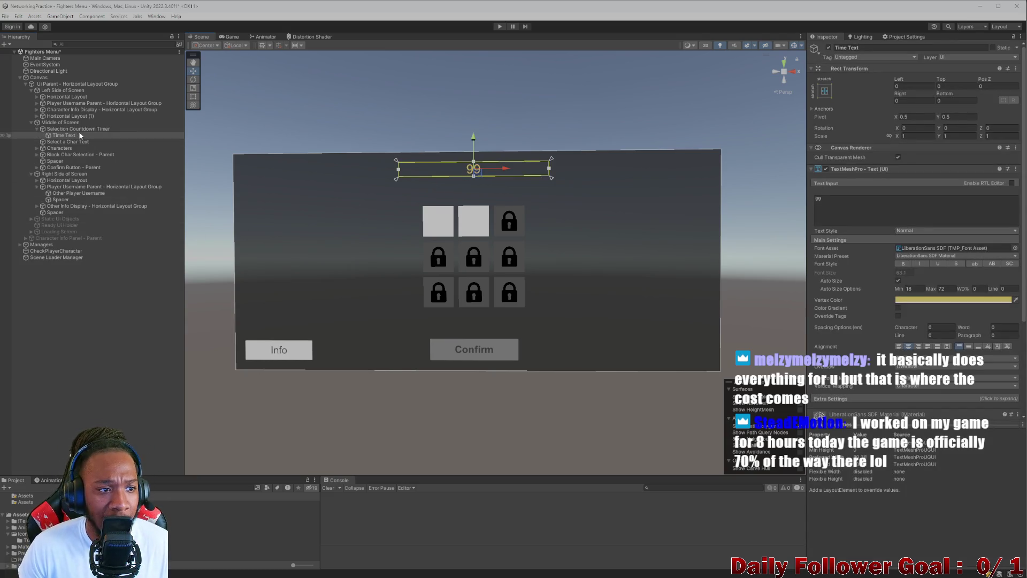
click(80, 129)
click(830, 48)
click(830, 47)
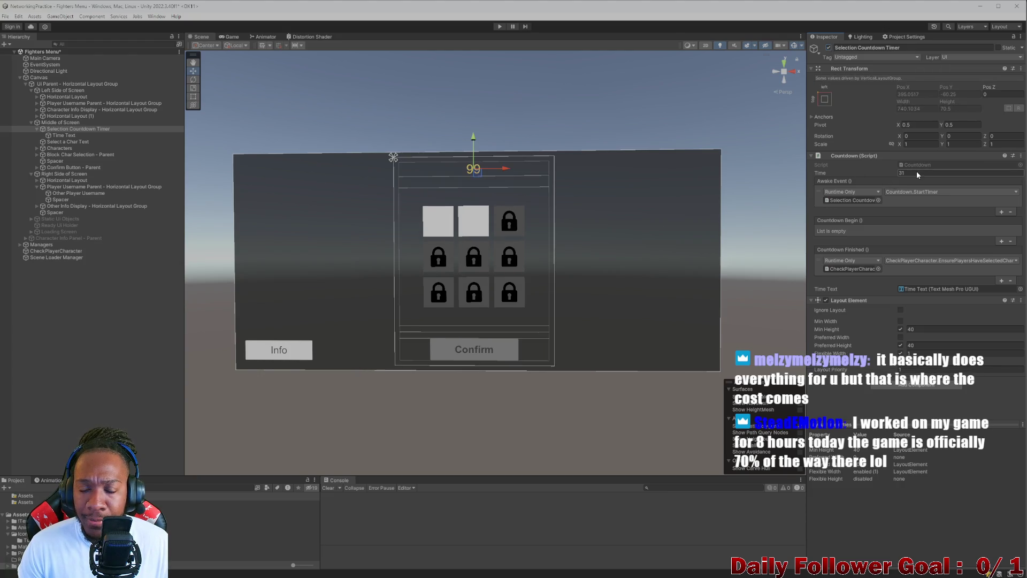
click(829, 48)
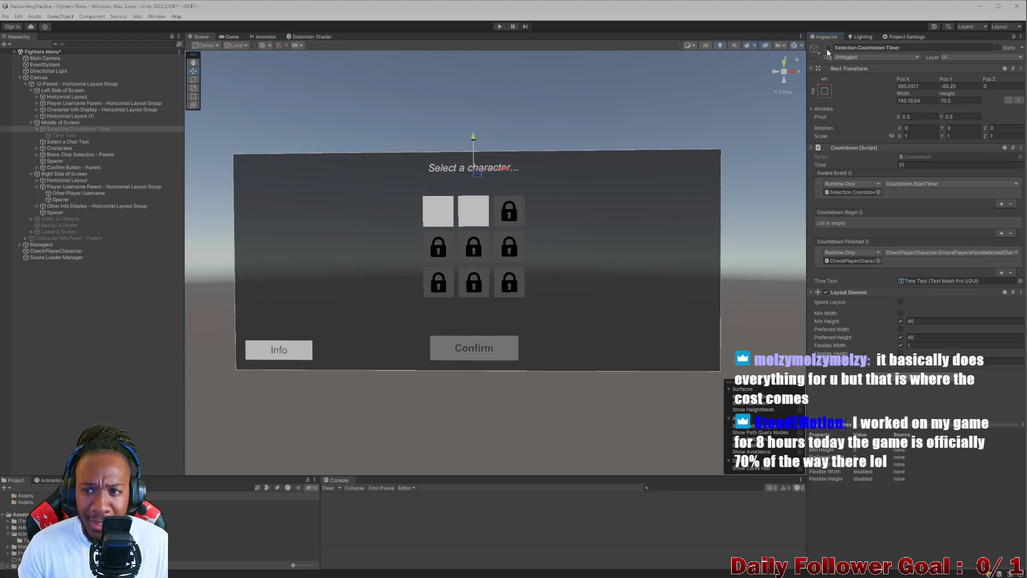
click(829, 48)
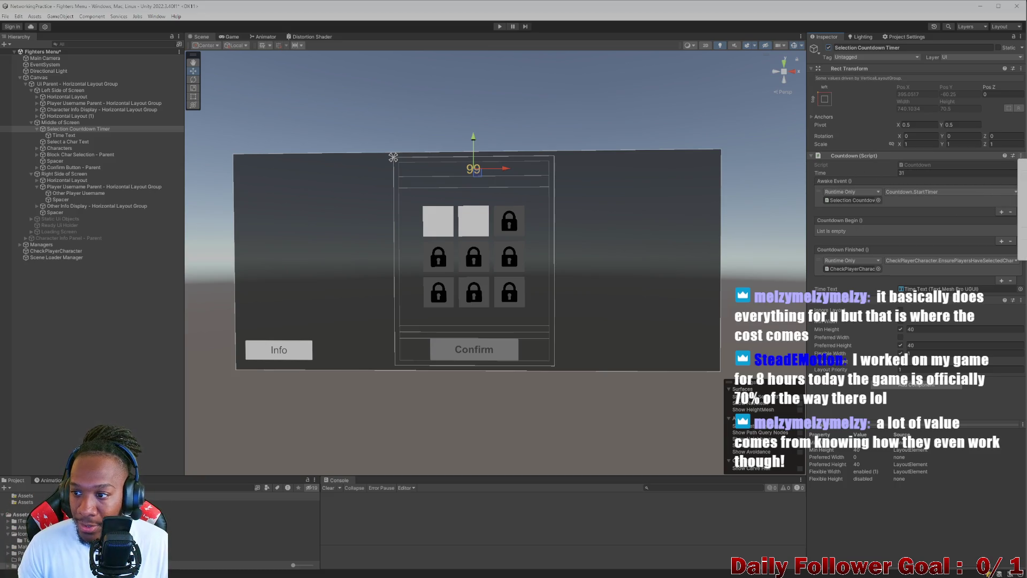
key(ctrl+z)
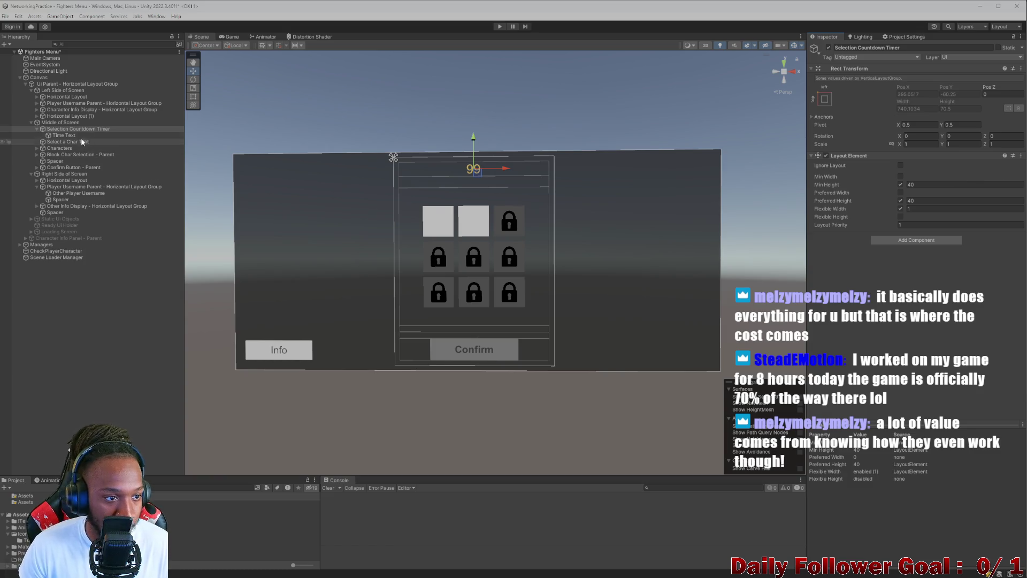
click(64, 135)
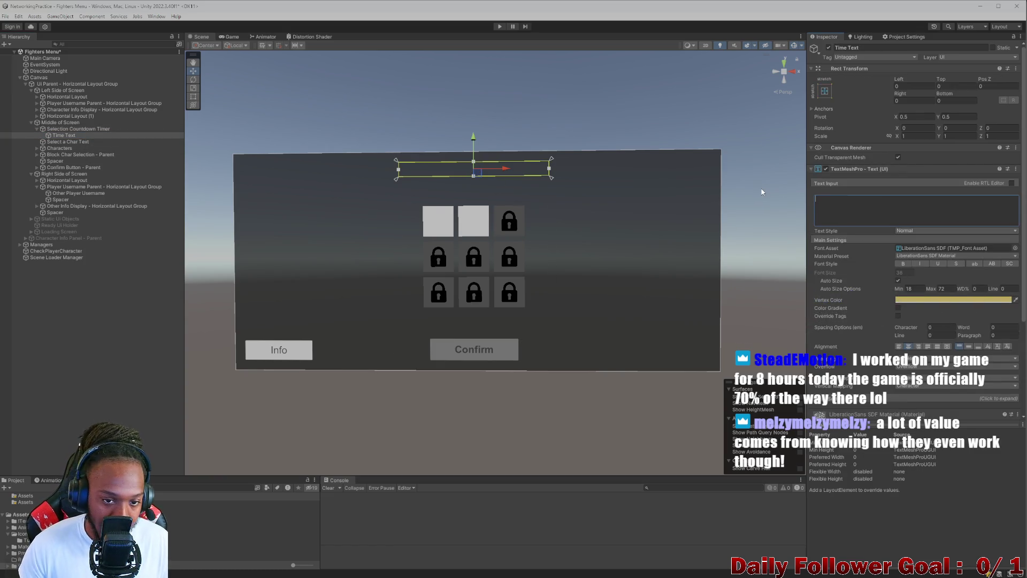
click(478, 225)
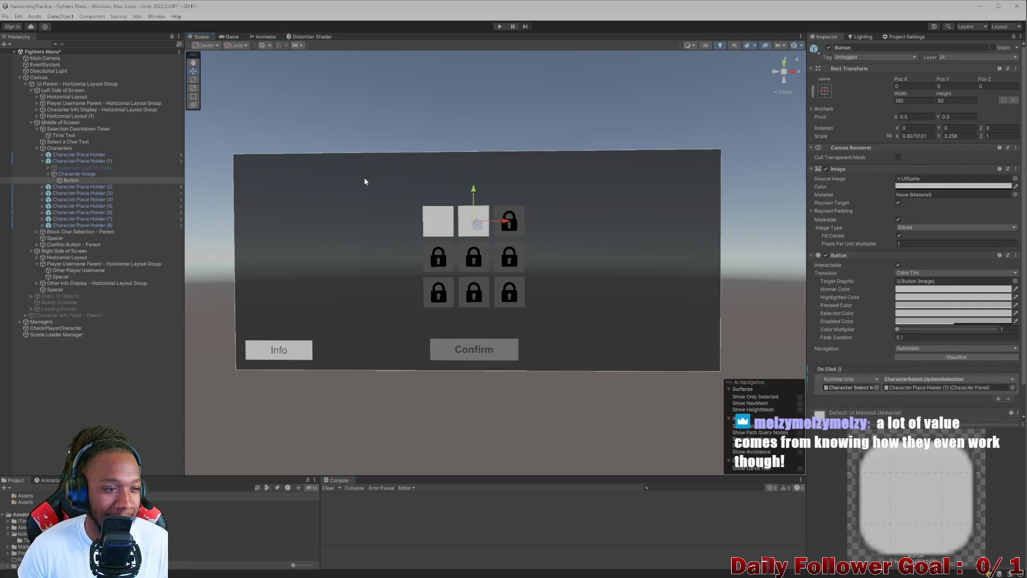
Step: Review the Character Place Holder slots, including the Speedster one, then enter play mode
click(42, 160)
click(41, 155)
click(47, 156)
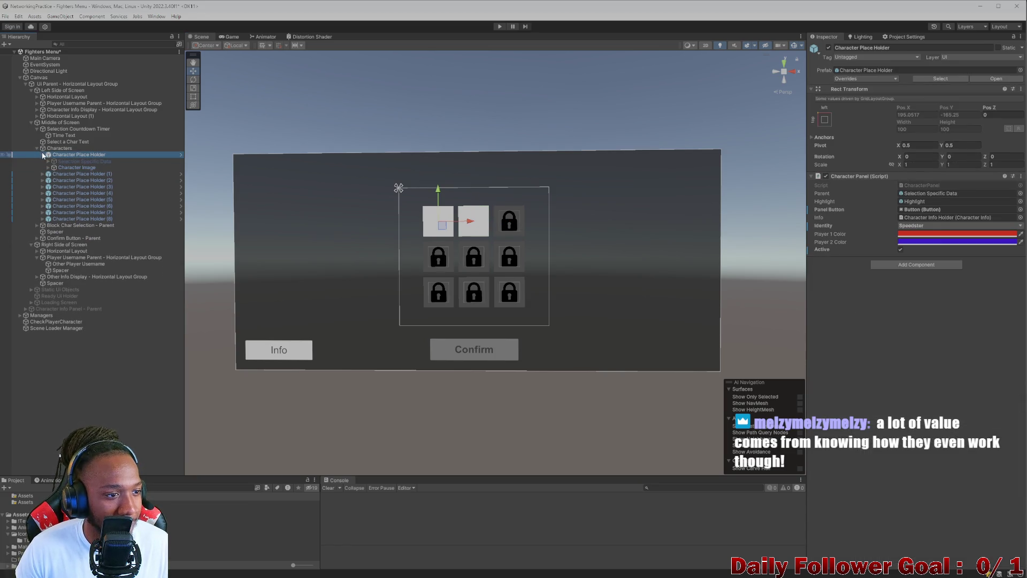
key(Left)
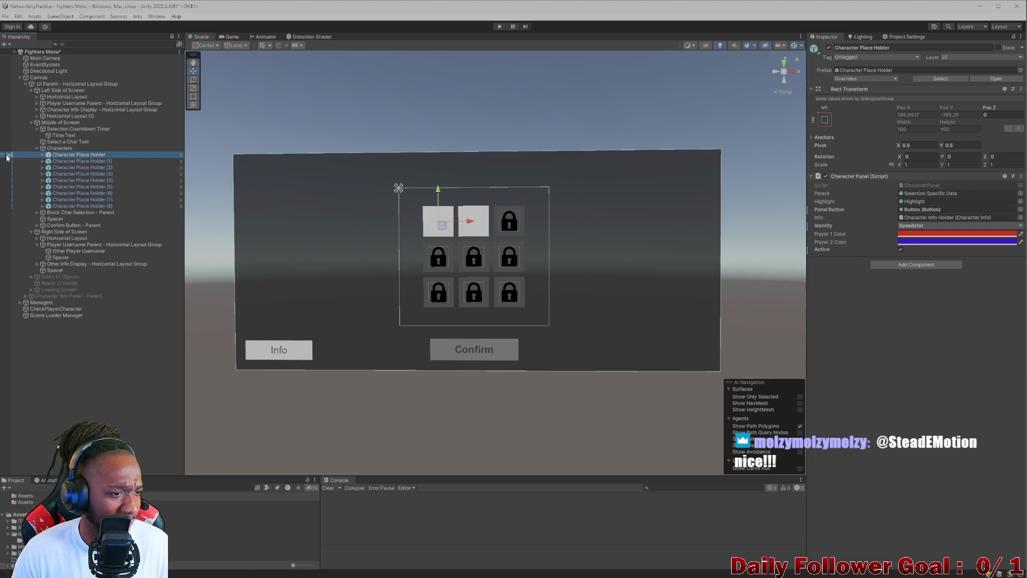
click(60, 213)
click(59, 218)
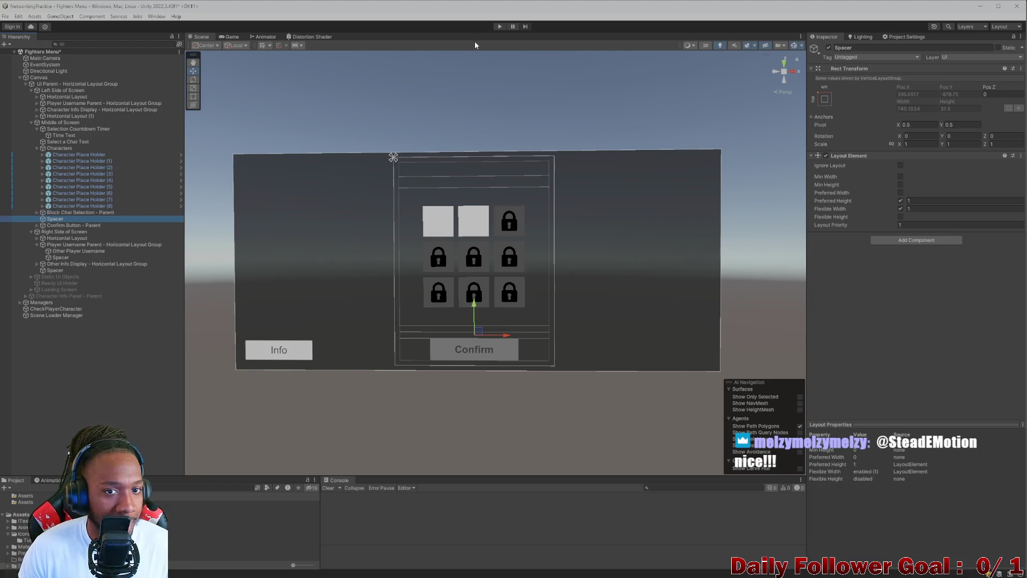
click(500, 26)
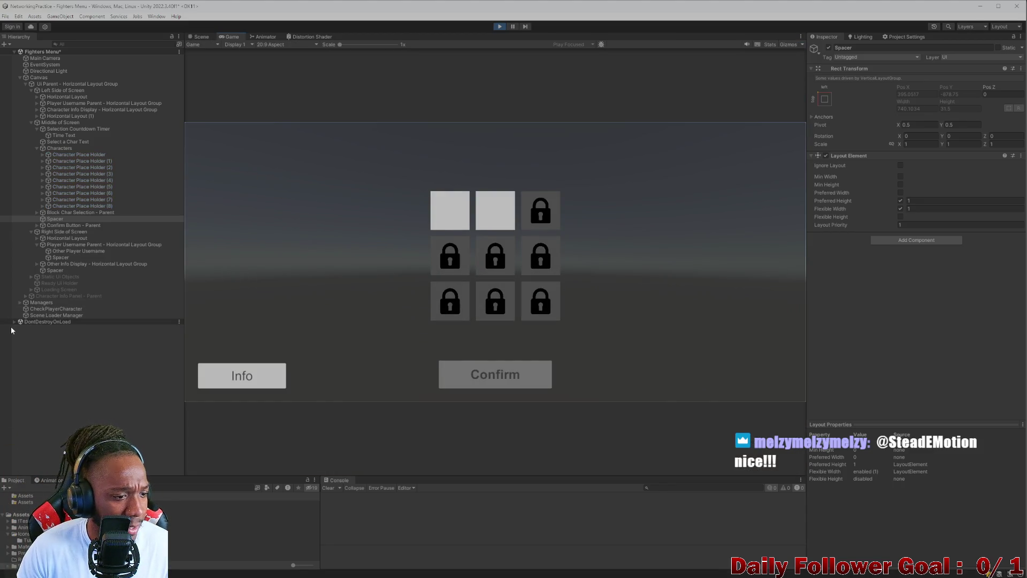
Step: Inspect the Debug Updater under DontDestroyOnLoad, then stop play mode
click(14, 321)
click(29, 327)
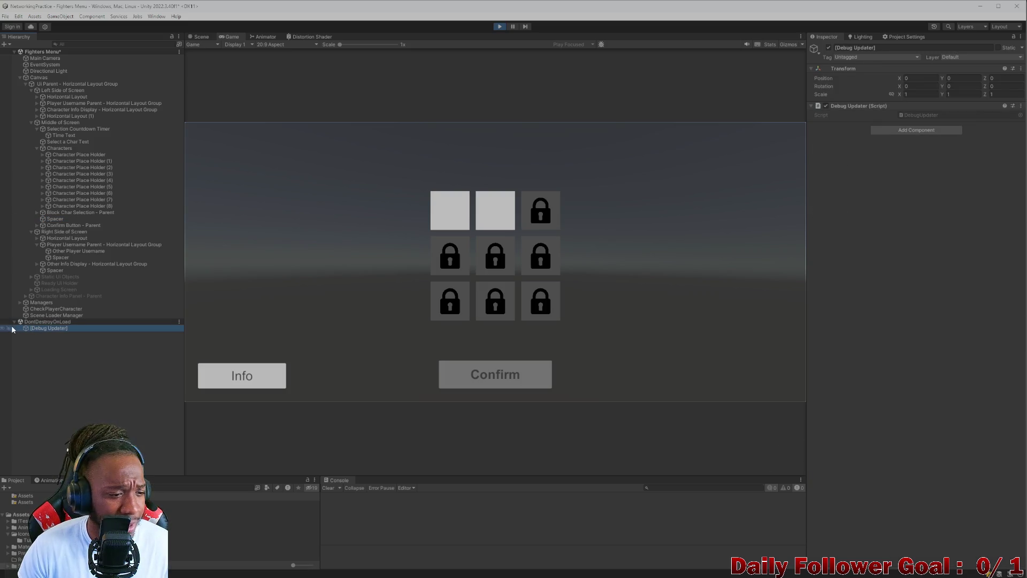
click(14, 321)
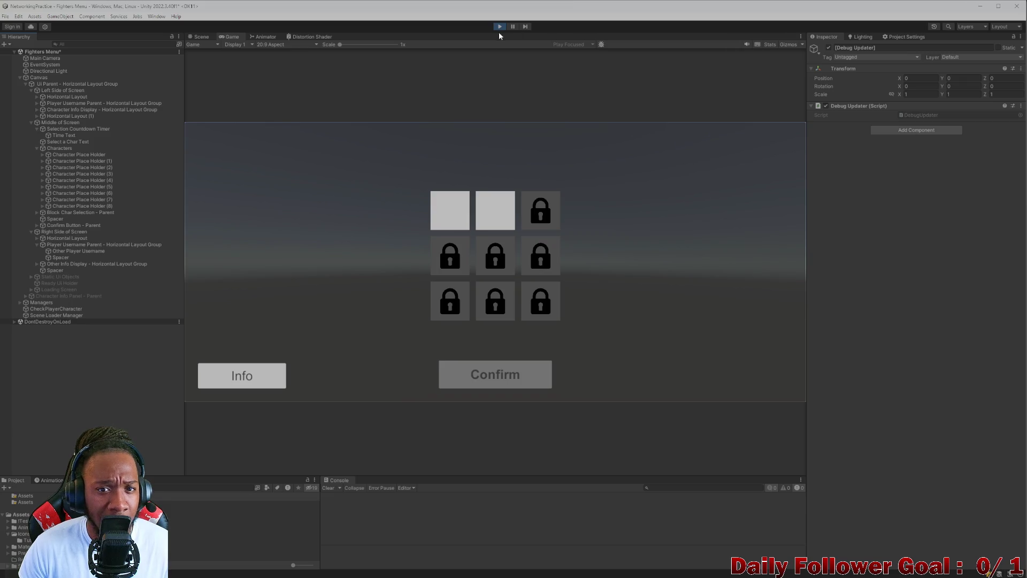
click(500, 27)
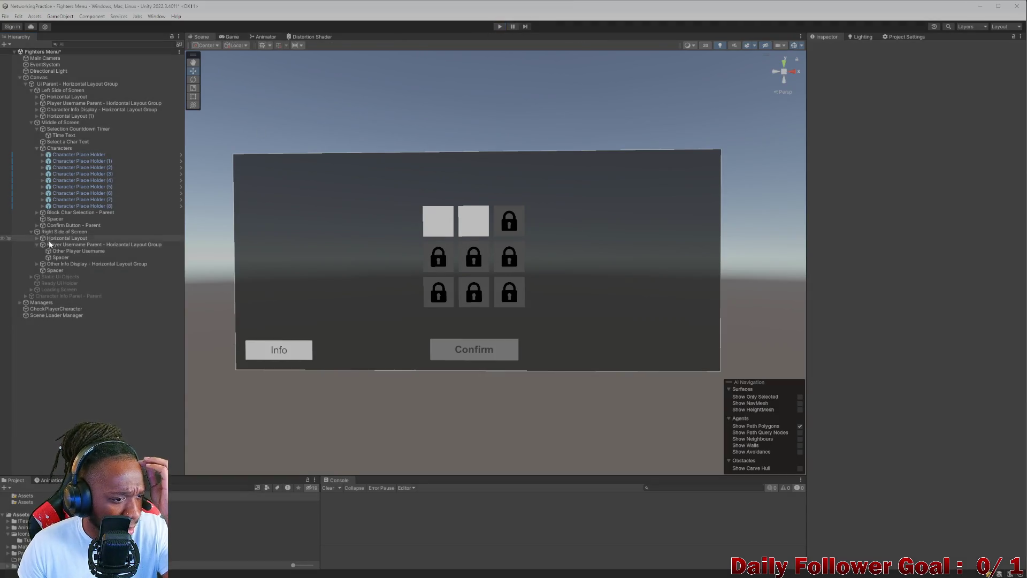
Step: Check the Character Select Manager's fields under Managers, then rerun play mode twice
click(19, 303)
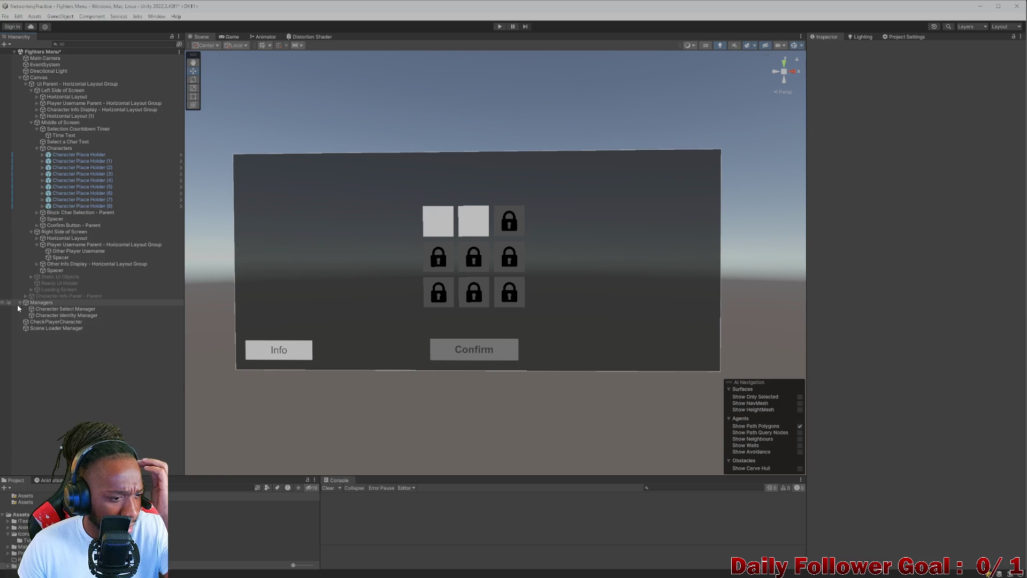
click(19, 308)
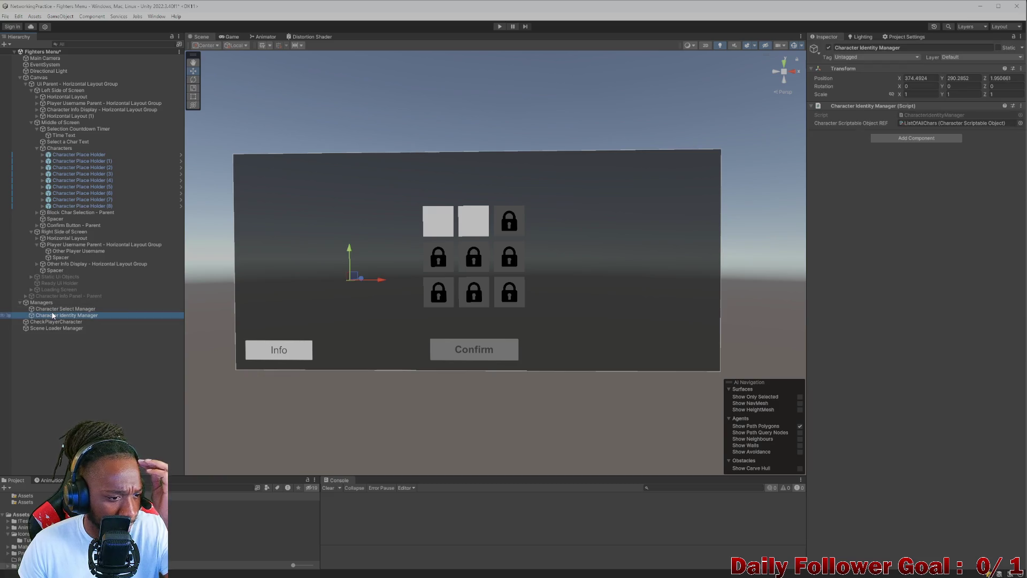
click(23, 302)
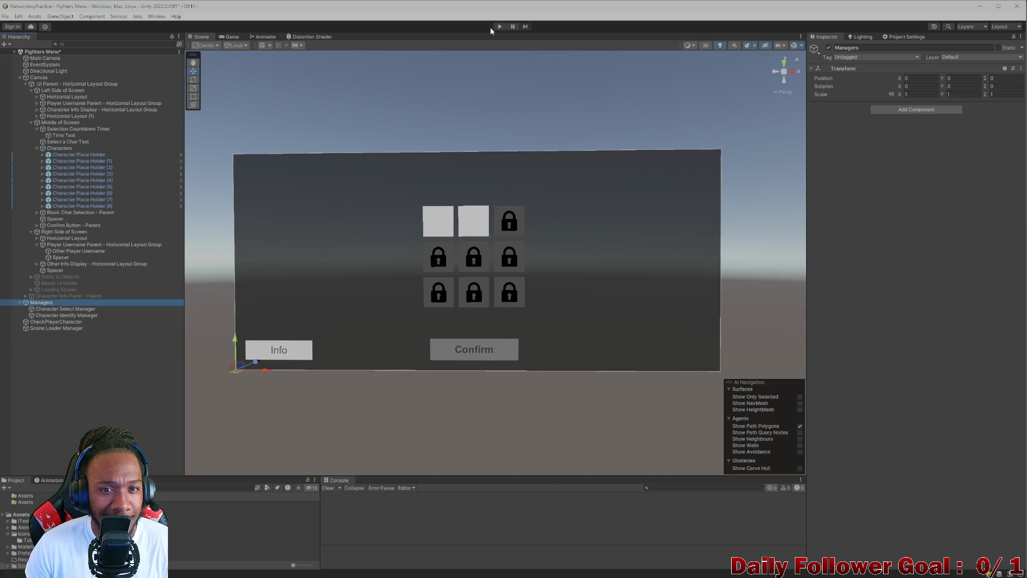
click(499, 26)
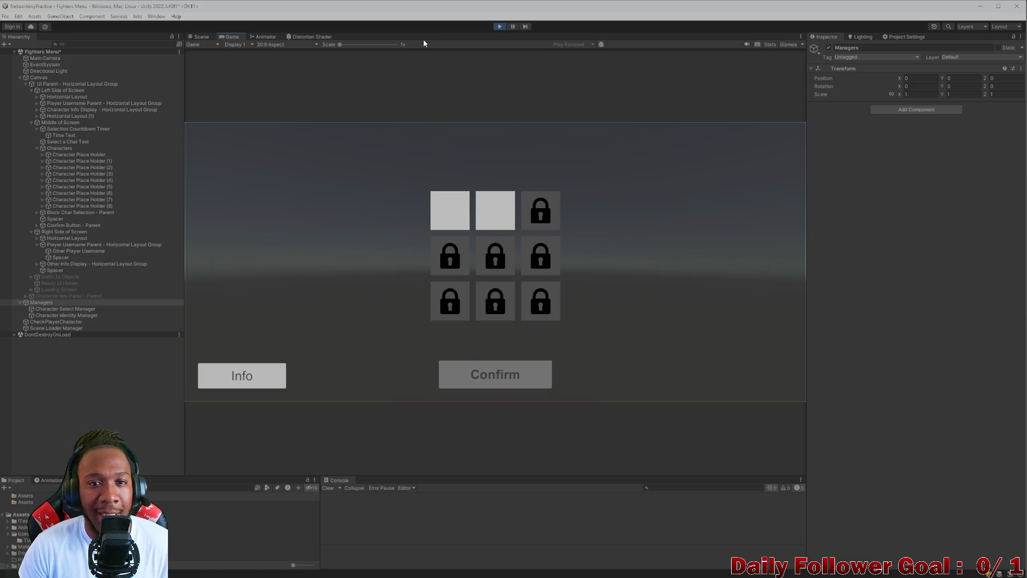
click(499, 26)
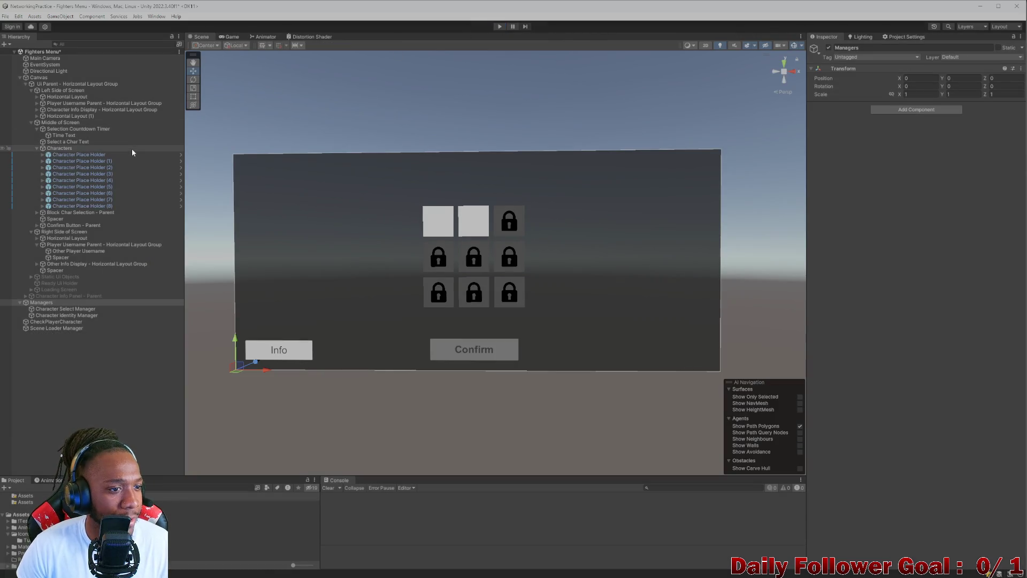
click(498, 26)
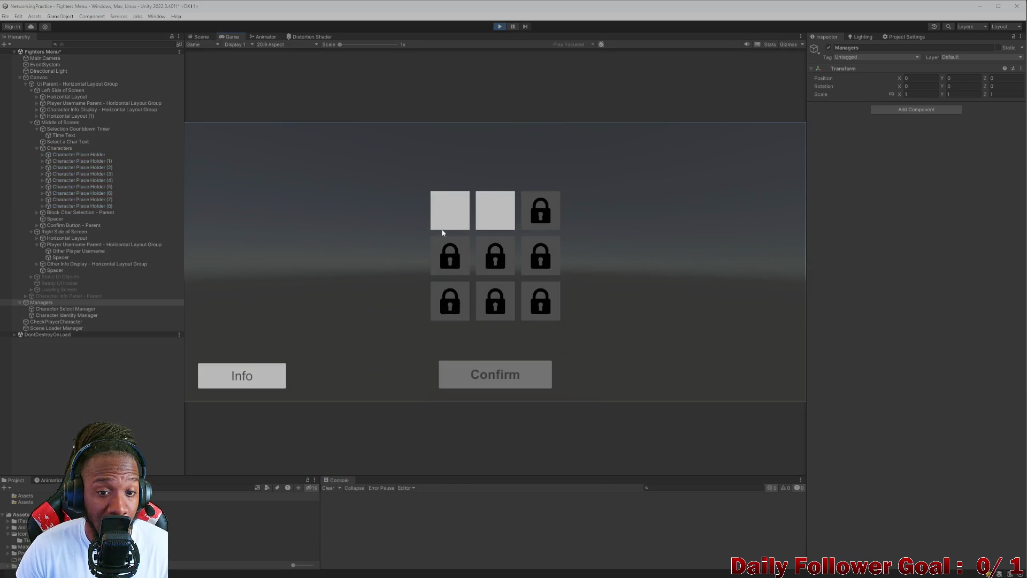
Step: Try The Speedster and The Brawn slots and view Speedster's ability info, then stop playing
click(444, 224)
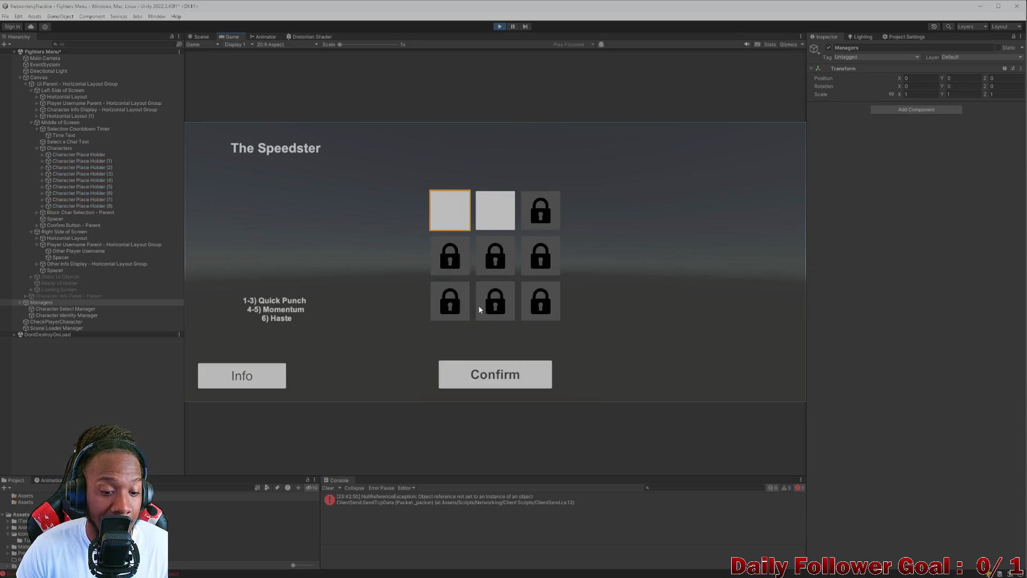
click(508, 209)
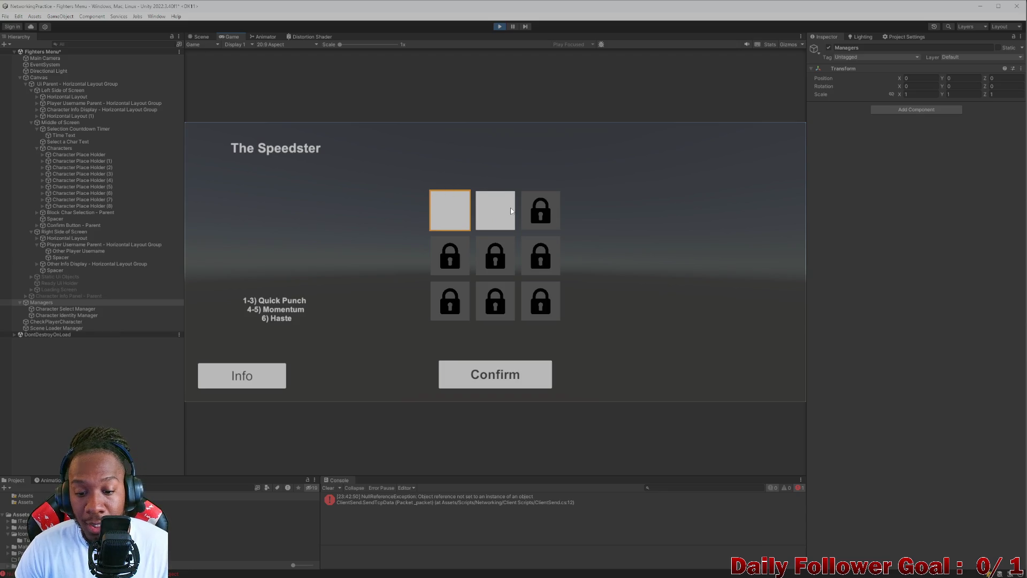
click(452, 221)
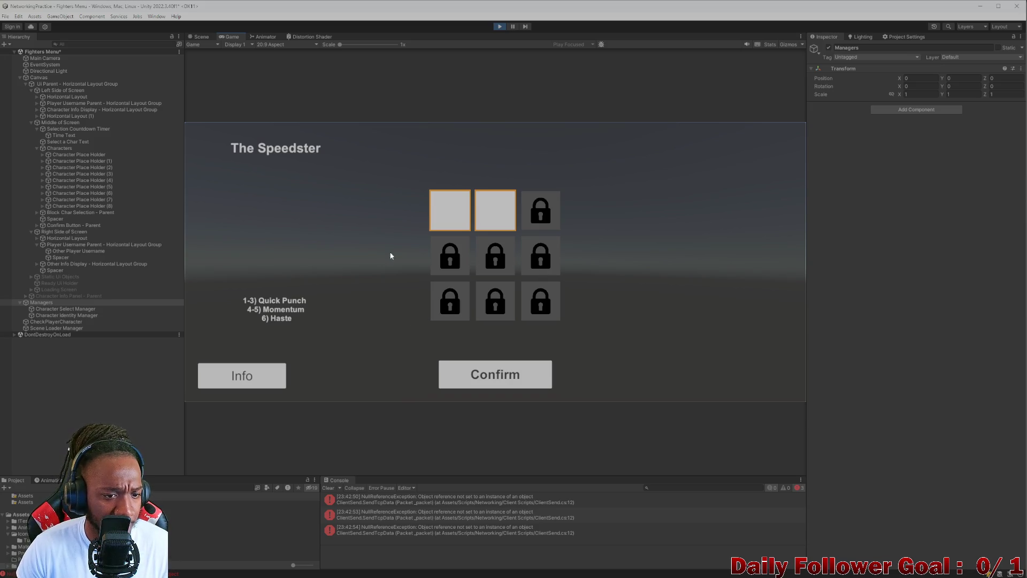
click(247, 375)
scroll(487, 281, down, 5)
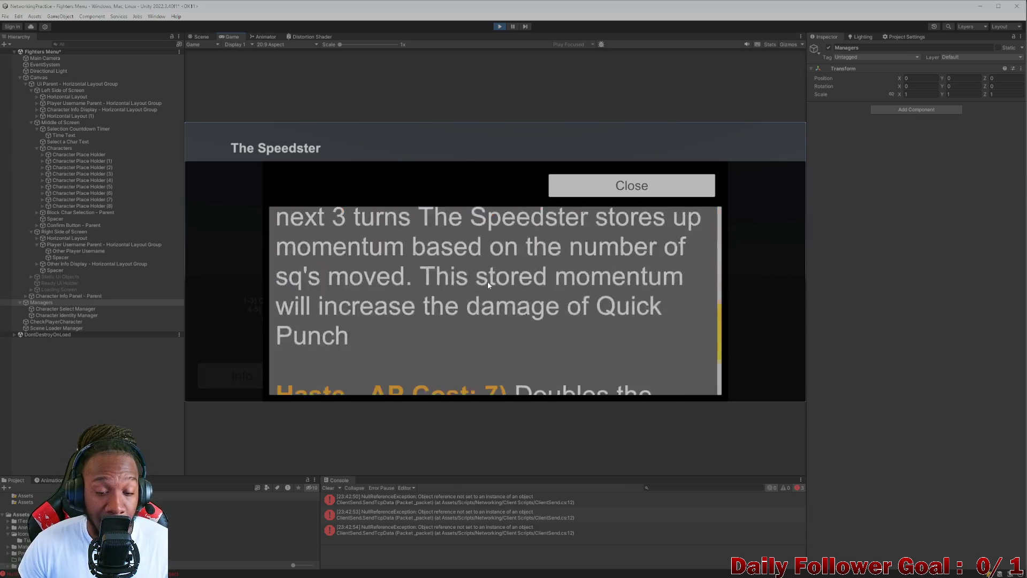
scroll(520, 287, up, 5)
click(648, 188)
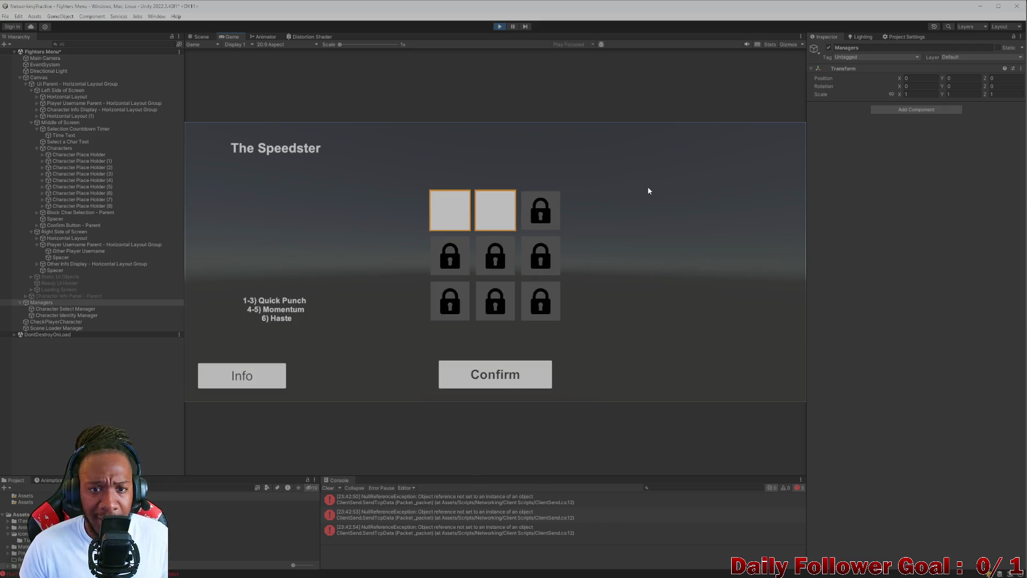
click(500, 27)
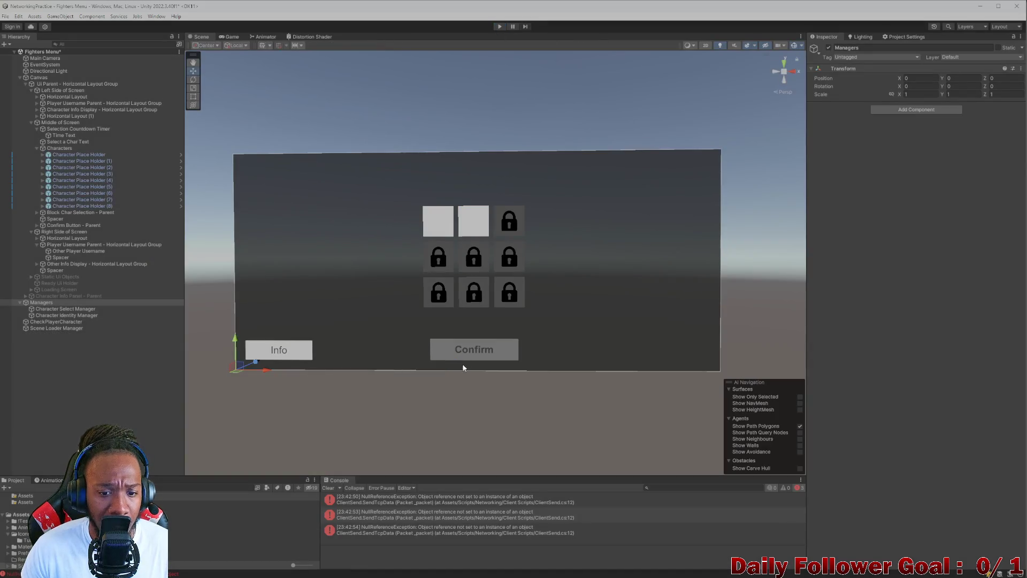
Step: Deactivate the Confirm Button - Button object and clear the Console
click(470, 349)
click(56, 225)
click(60, 231)
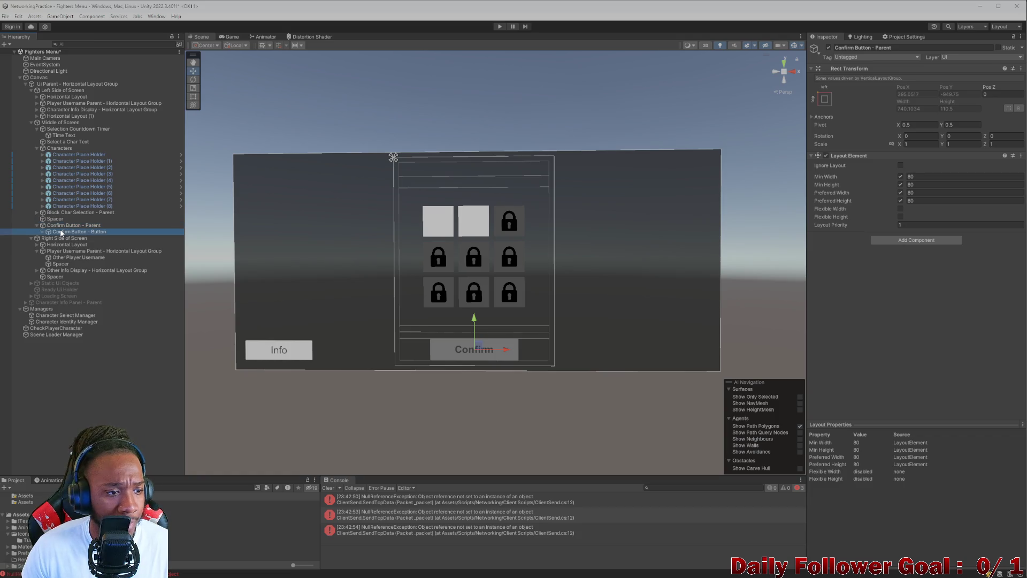
click(829, 48)
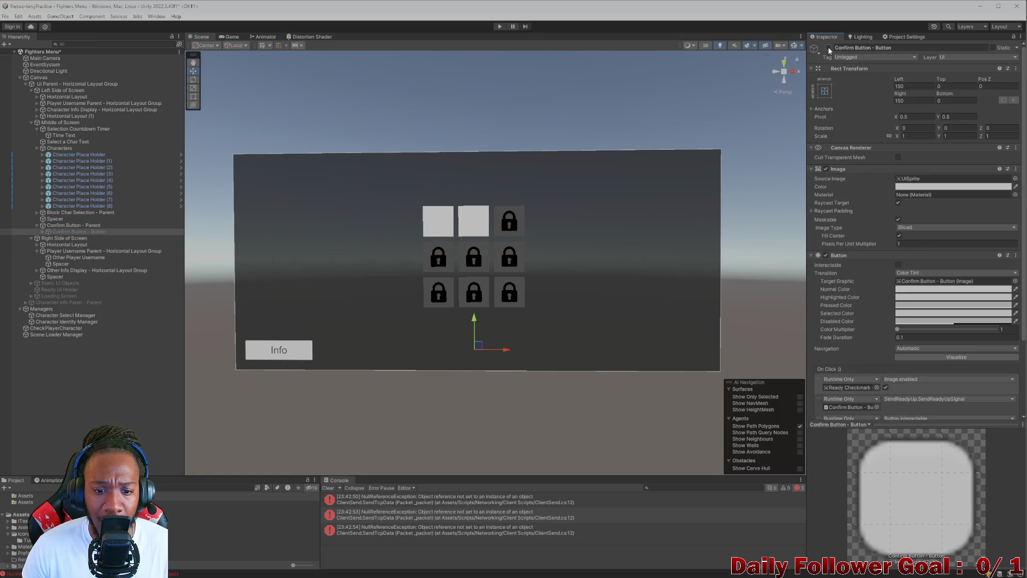
click(328, 488)
Step: In play mode, select The Speedster and read its ability descriptions
click(501, 26)
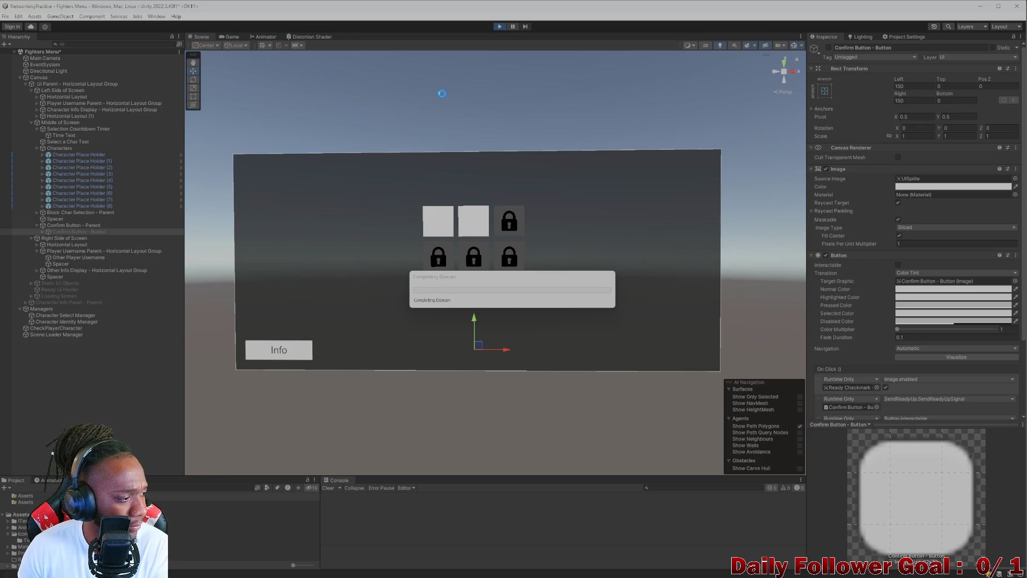
click(435, 218)
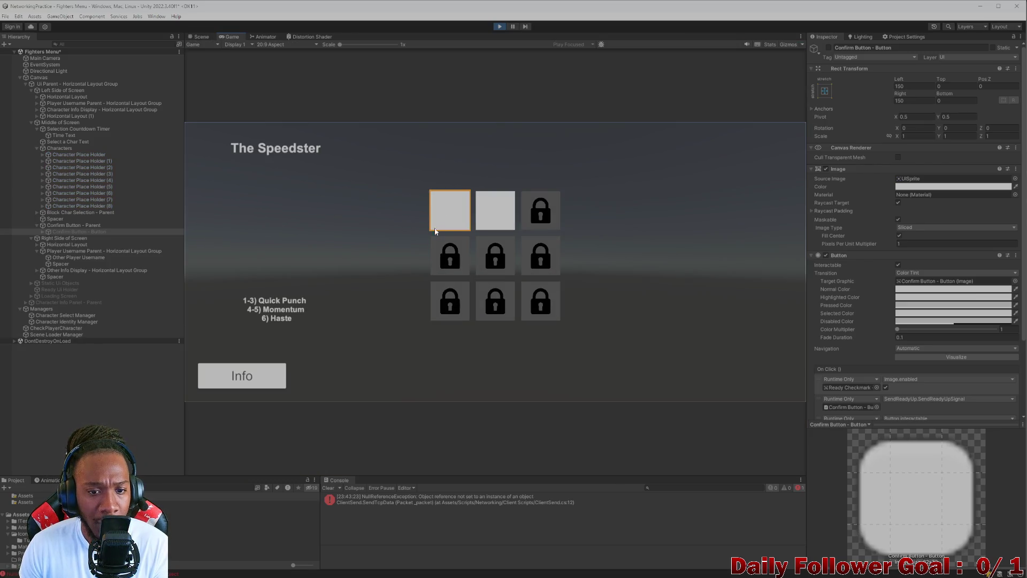
click(266, 376)
scroll(444, 304, down, 5)
scroll(444, 304, down, 3)
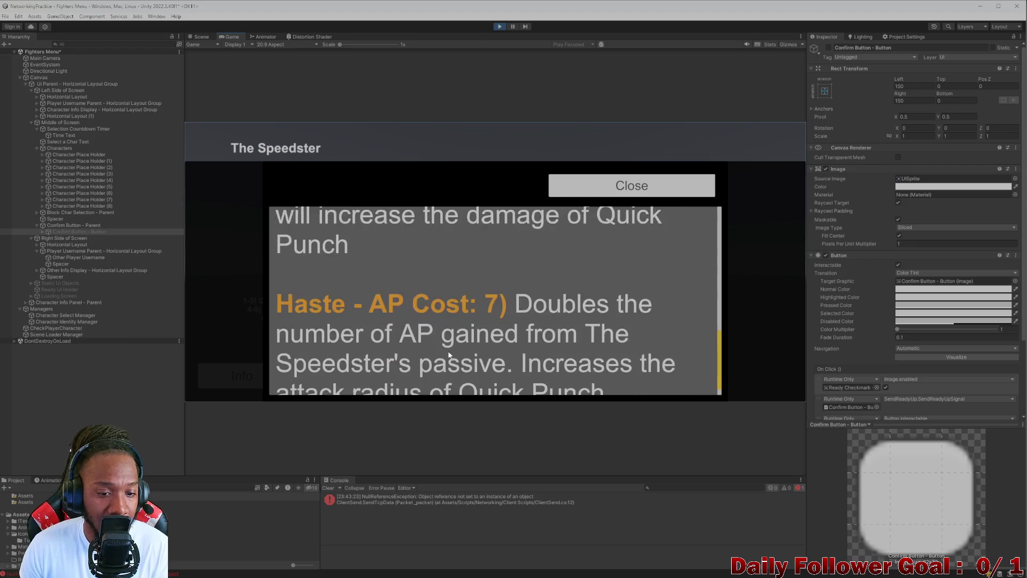
scroll(503, 297, up, 8)
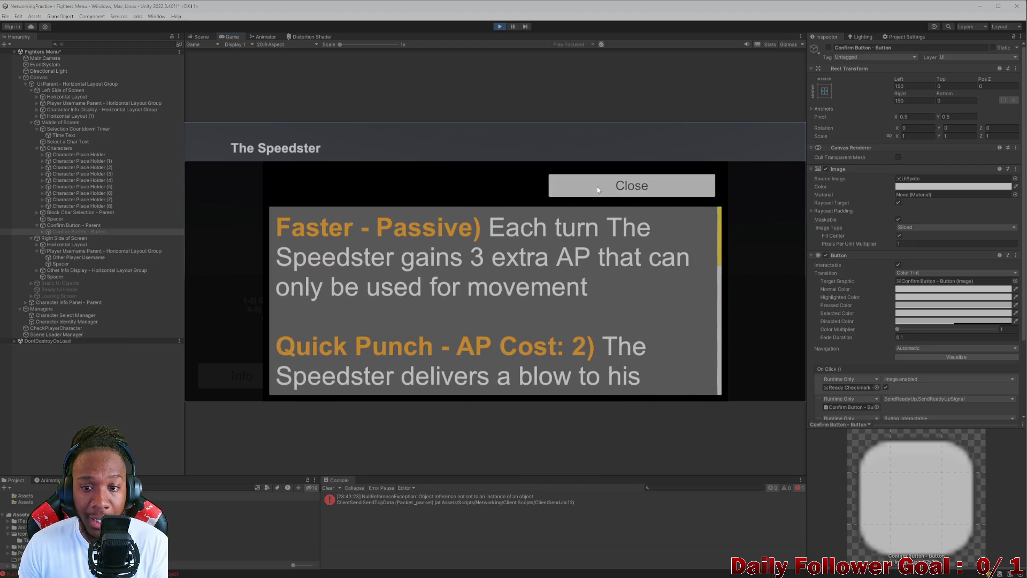
click(597, 188)
Step: Read The Brawn's Haymaker, Ground Pound and Ire descriptions, then stop play mode
click(512, 215)
click(249, 377)
scroll(512, 224, down, 8)
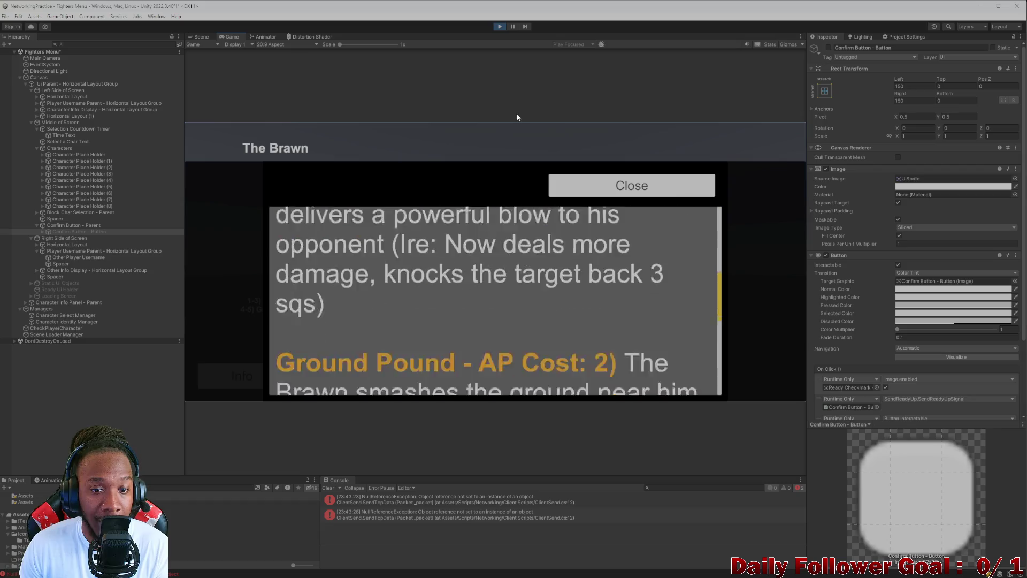
scroll(512, 224, up, 5)
click(593, 187)
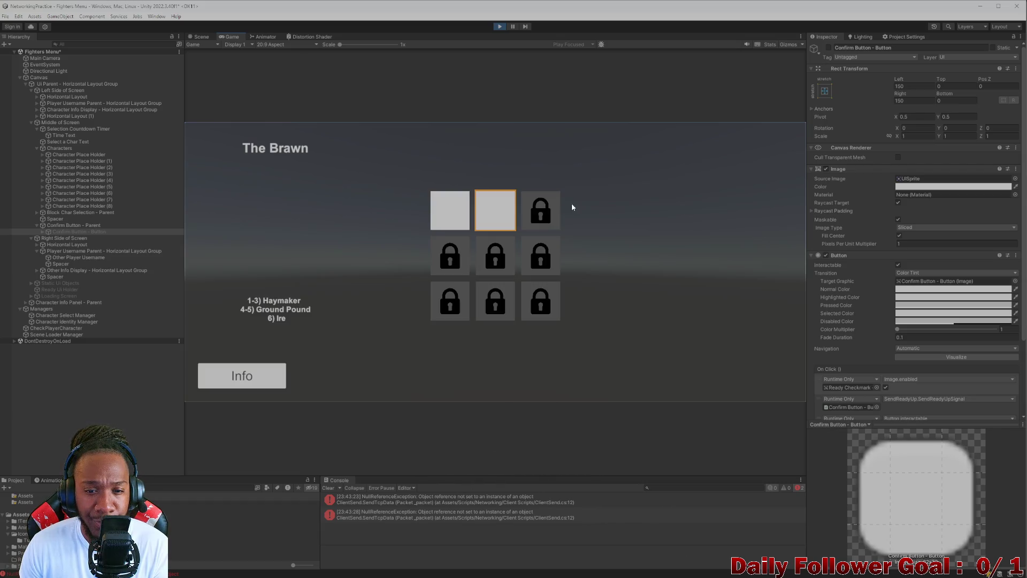
click(451, 196)
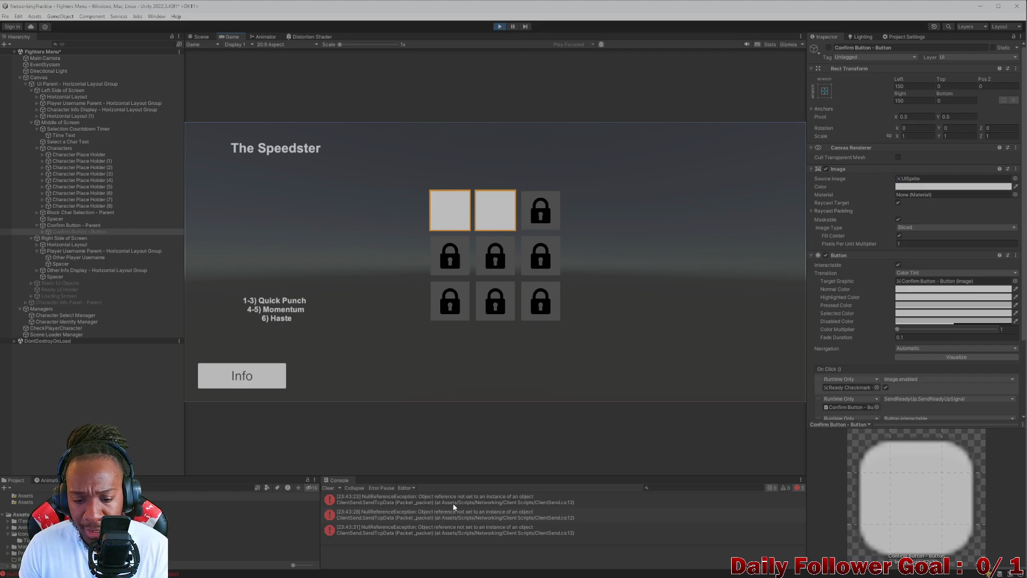
click(497, 27)
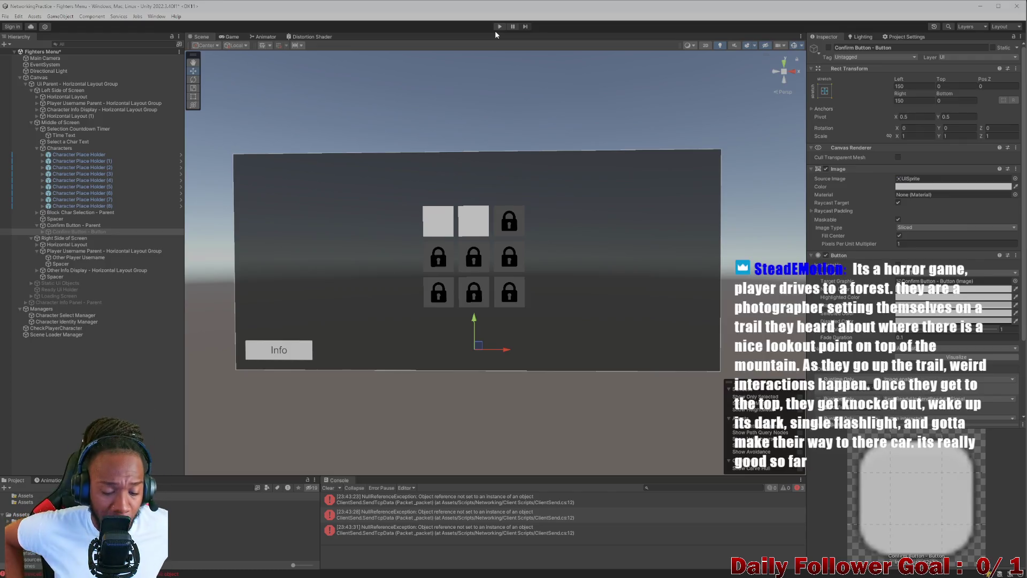
Step: Inspect the SendTcpData null-reference line 12 in ClientSend.cs, then clear the Console errors
double_click(445, 501)
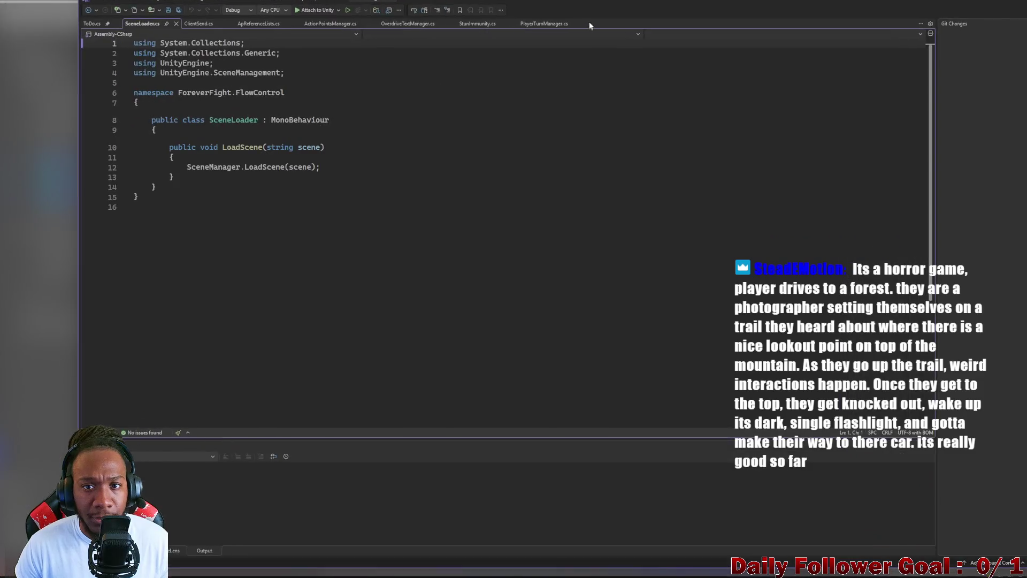
drag(606, 21, 663, 31)
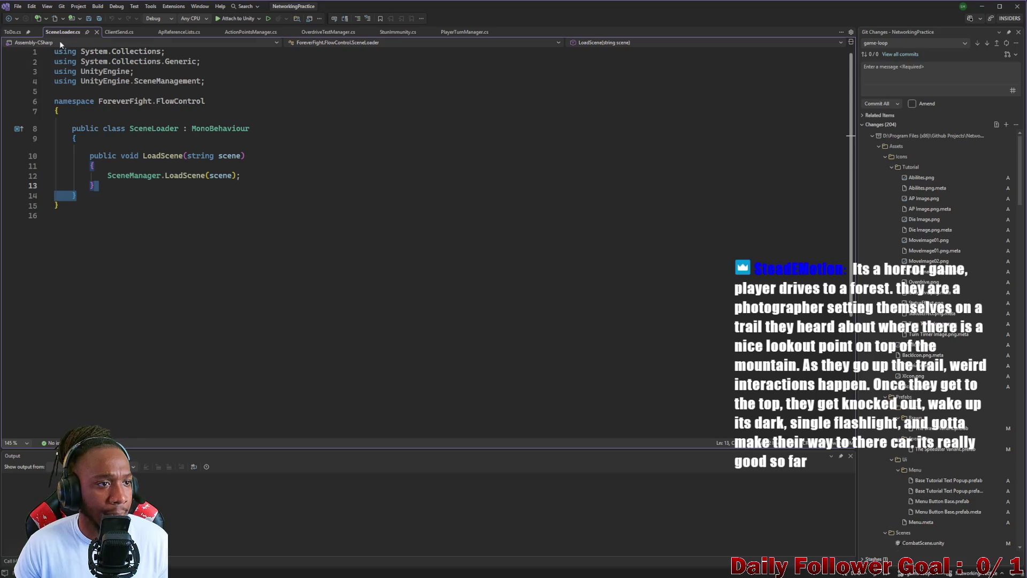
click(982, 7)
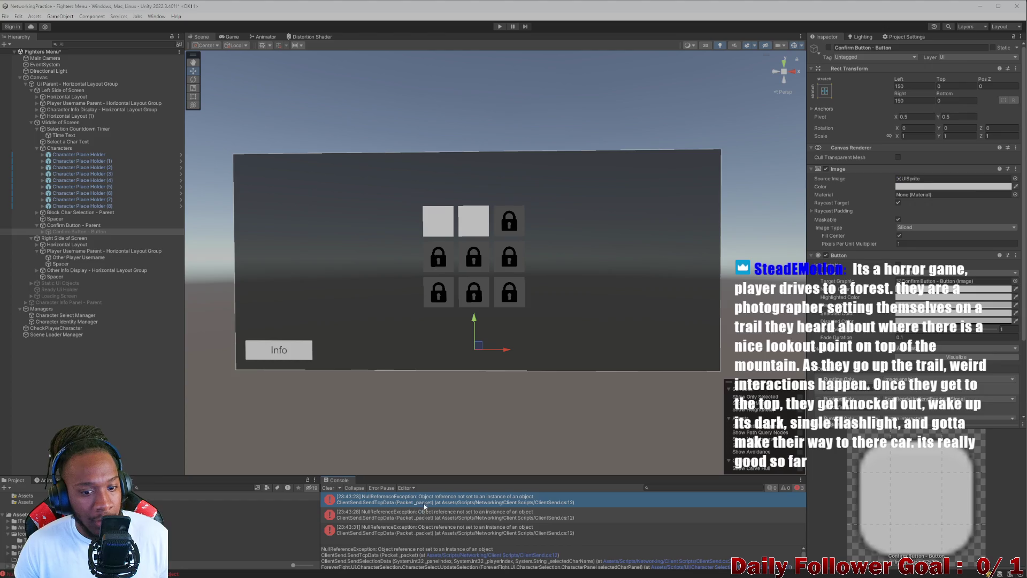
double_click(466, 504)
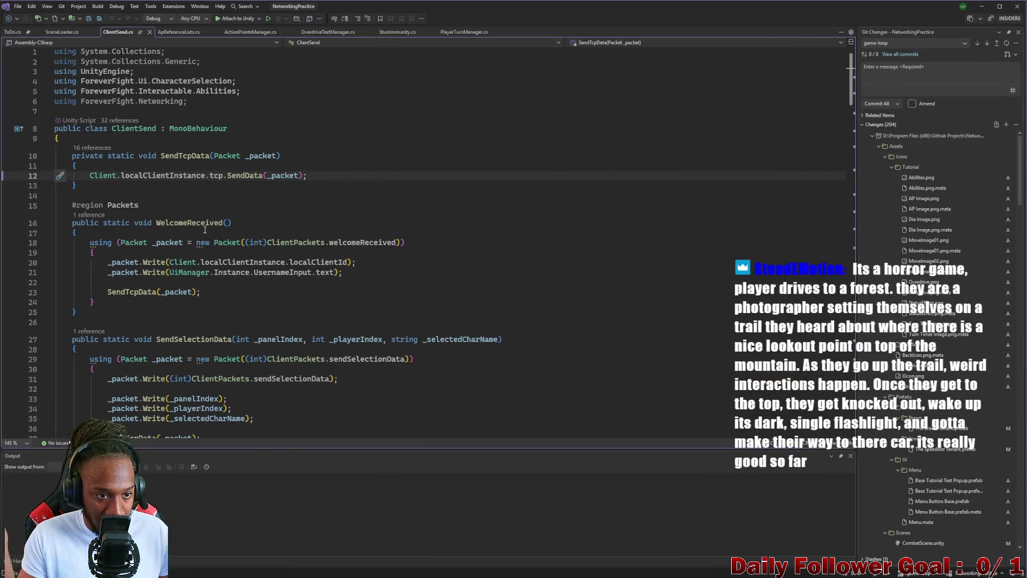
click(982, 6)
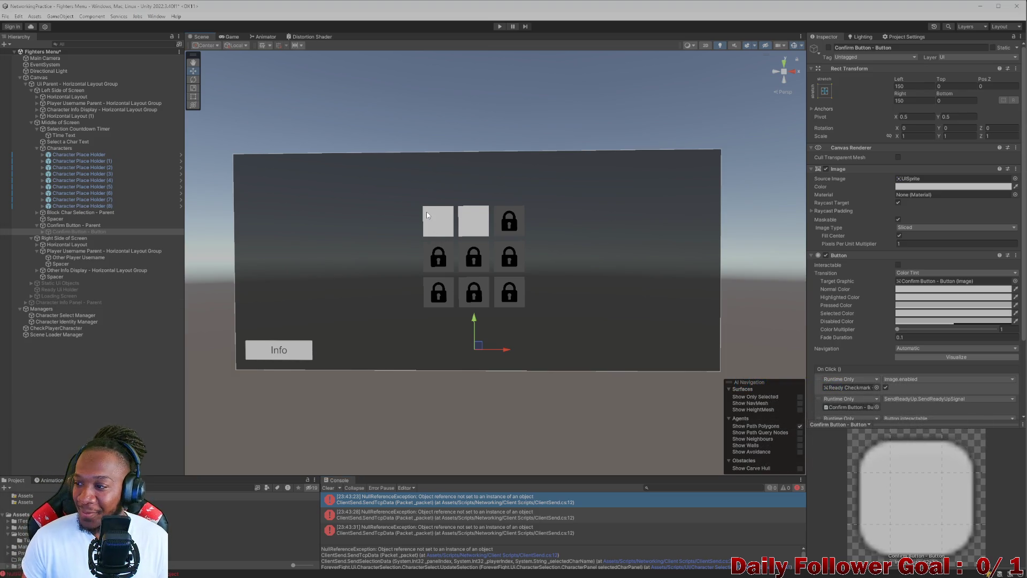
click(328, 488)
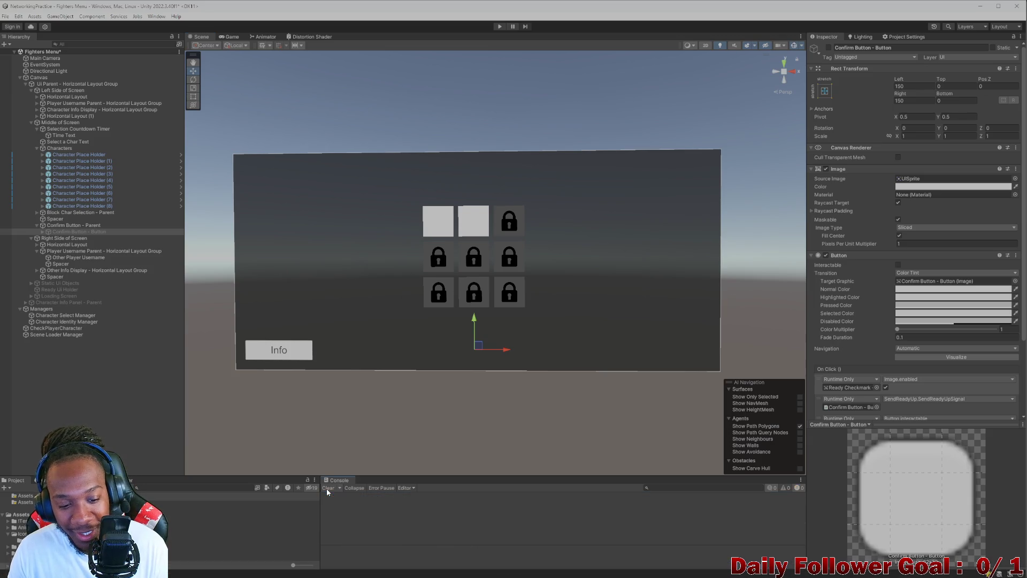
Step: Review CharacterSelect.cs Awake and Start code via the slot button, then save the Fighters Menu scene
click(424, 231)
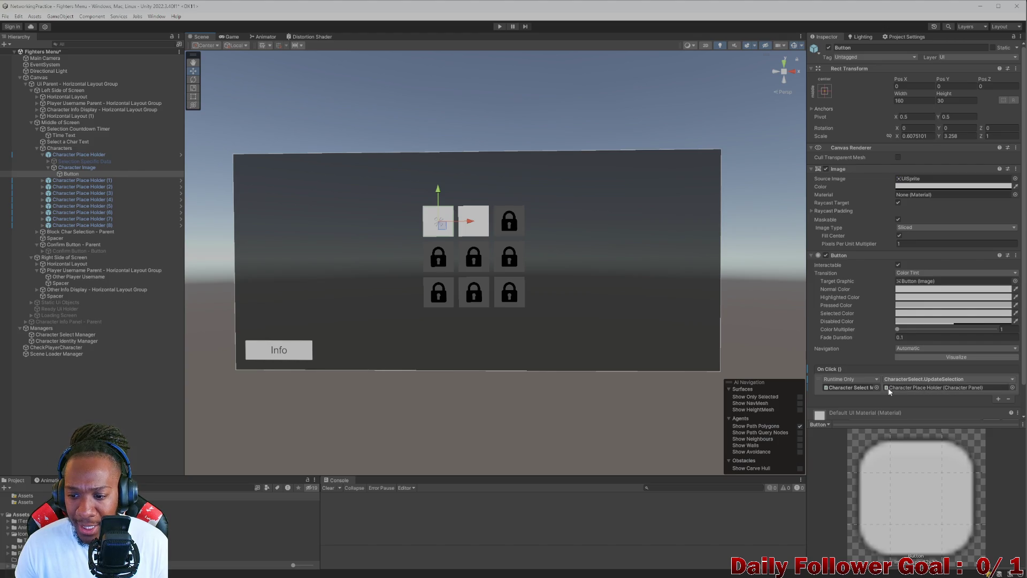
click(862, 387)
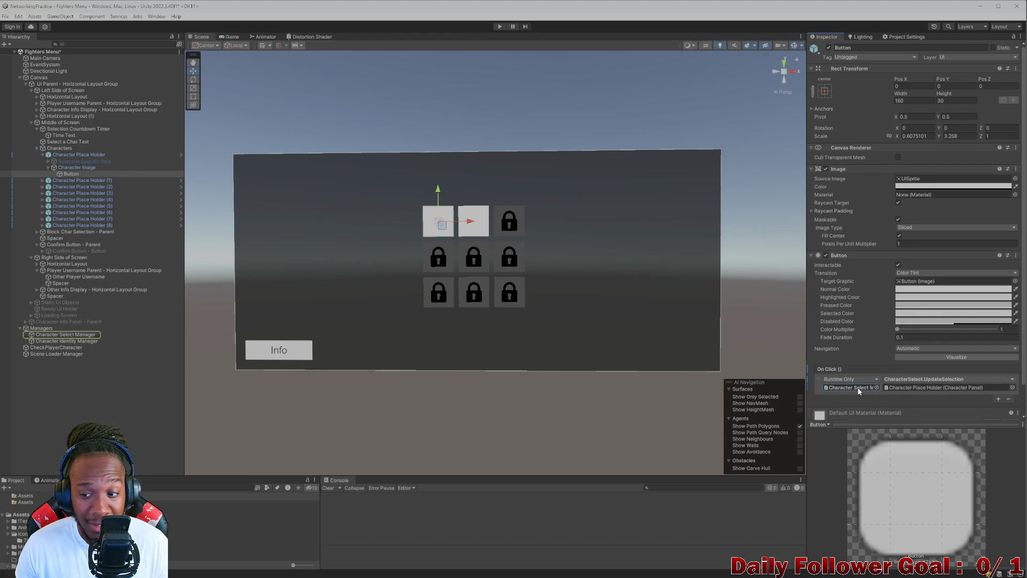
double_click(858, 388)
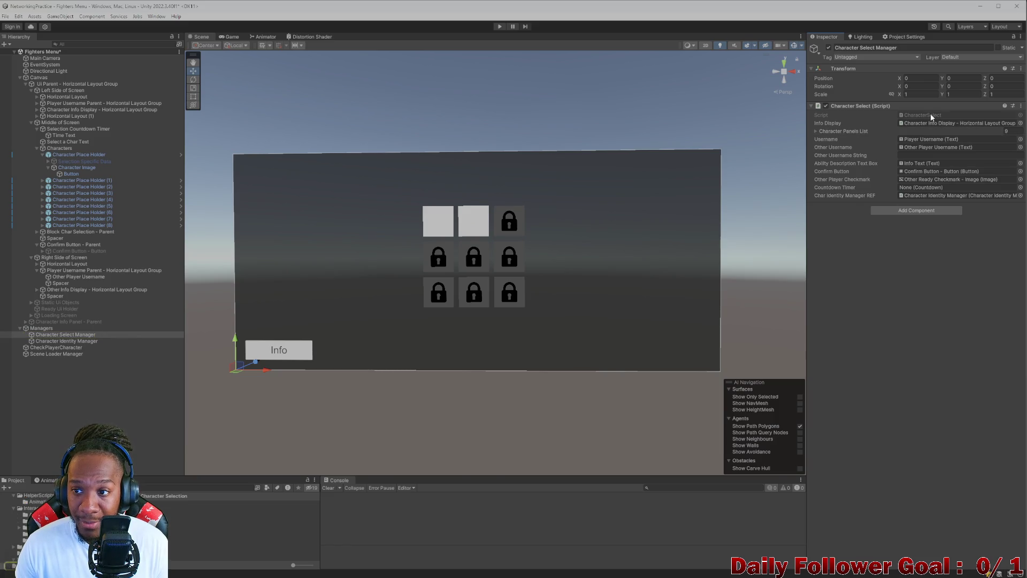
double_click(930, 113)
scroll(224, 218, down, 15)
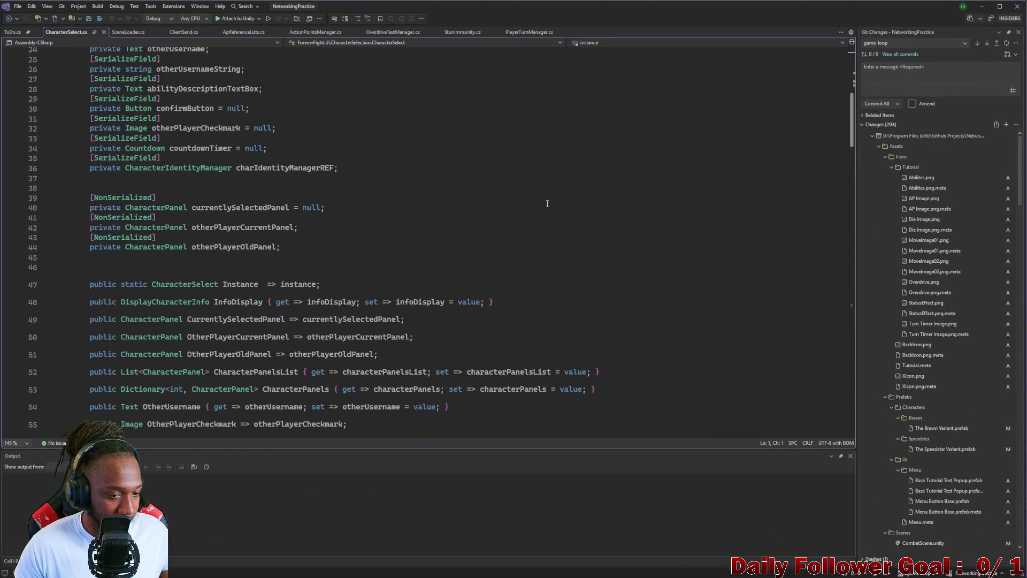
scroll(443, 283, down, 2)
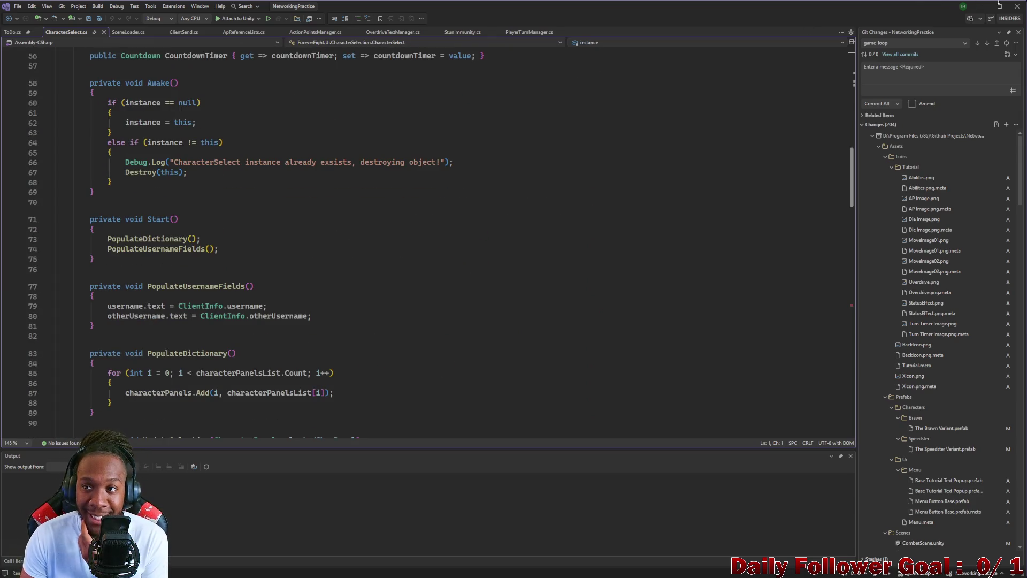
key(alt+Tab)
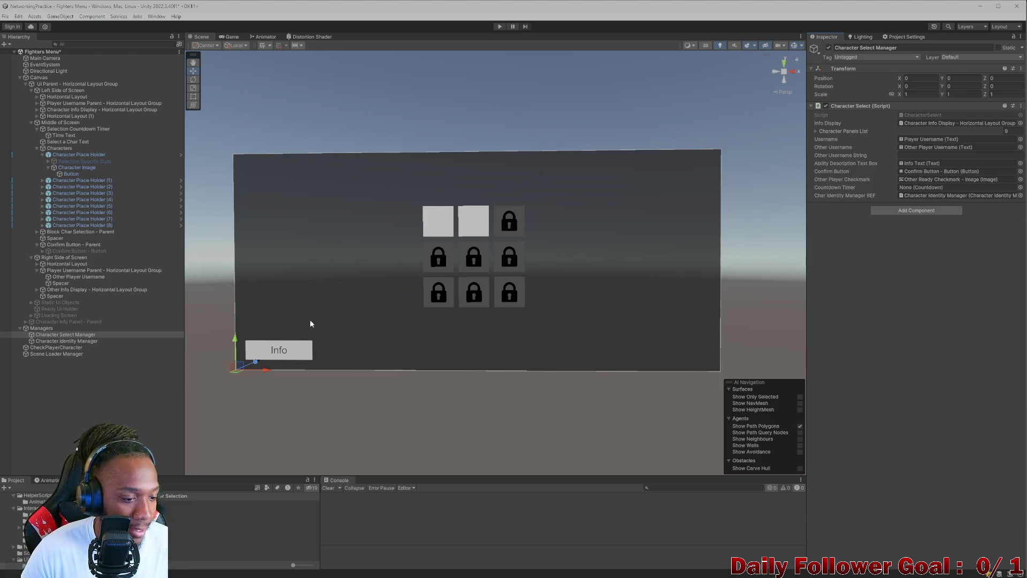
click(84, 389)
key(ctrl+s)
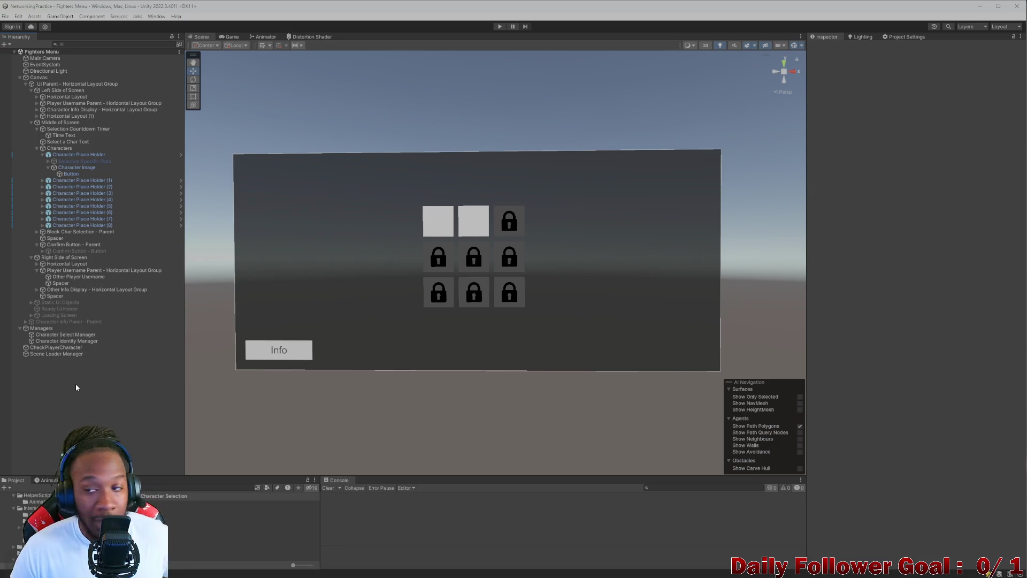